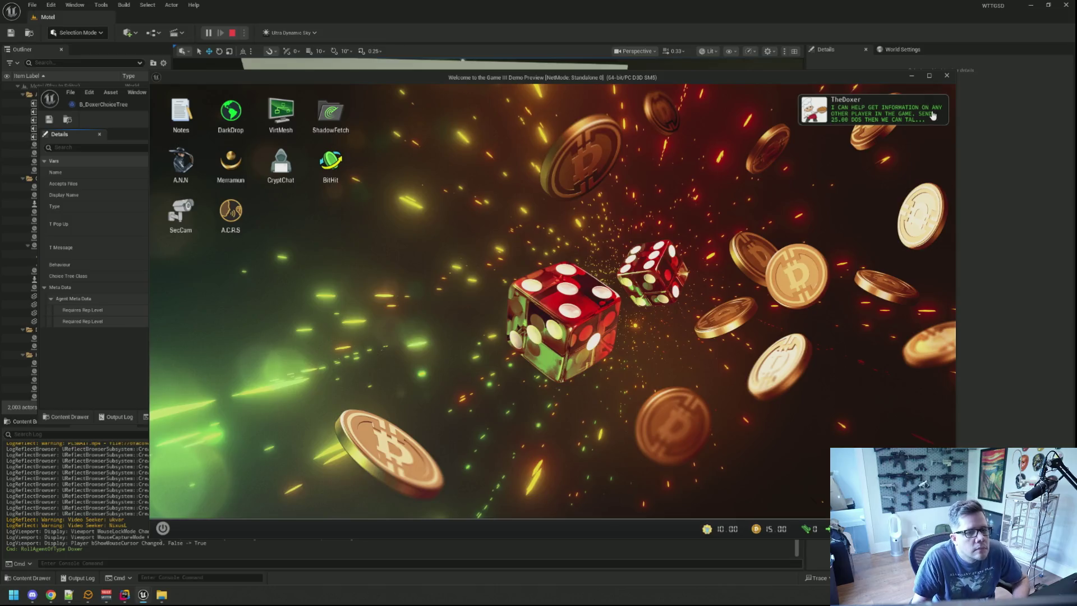
Step: Move the CryptChat window down and add 50 DOS coin with the AddDOSCoin console command
{"action": "left_click_drag", "start_coordinate": [395, 119], "coordinate": [386, 225]}
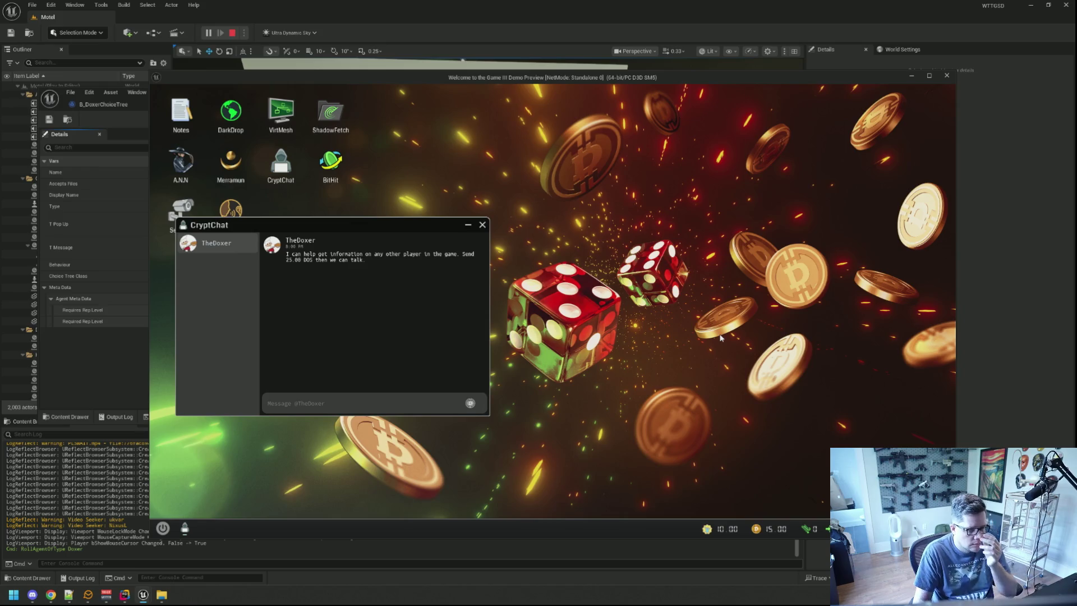
{"action": "key", "text": "grave"}
{"action": "key", "text": "grave"}
{"action": "key", "text": "grave"}
{"action": "key", "text": "Up"}
{"action": "key", "text": "BackSpace"}
{"action": "key", "text": "BackSpace"}
{"action": "key", "text": "BackSpace"}
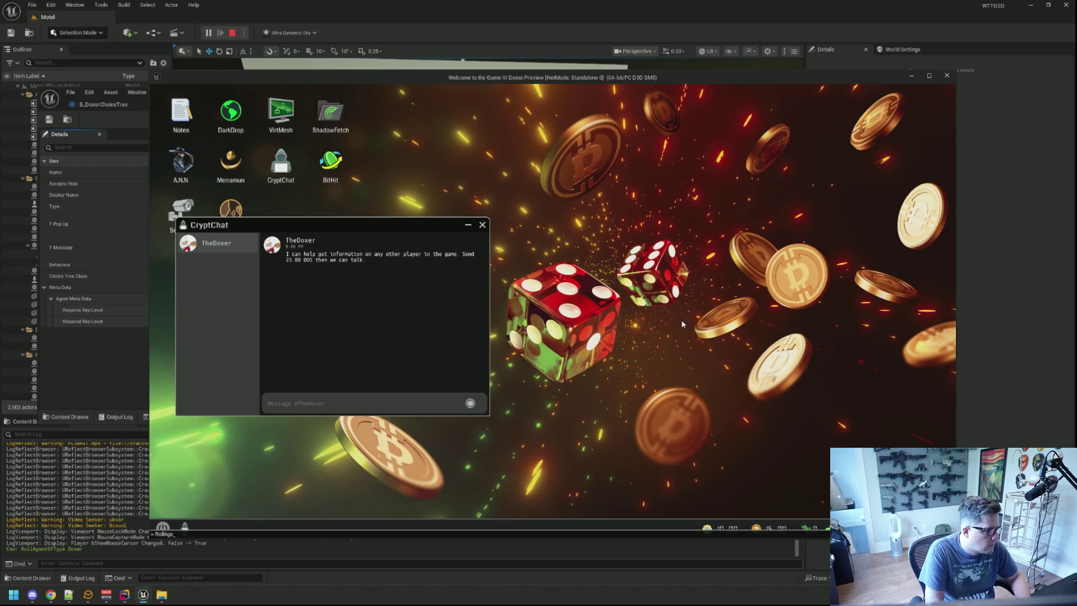
{"action": "type", "text": "Add"}
{"action": "key", "text": "Up"}
{"action": "type", "text": "25"}
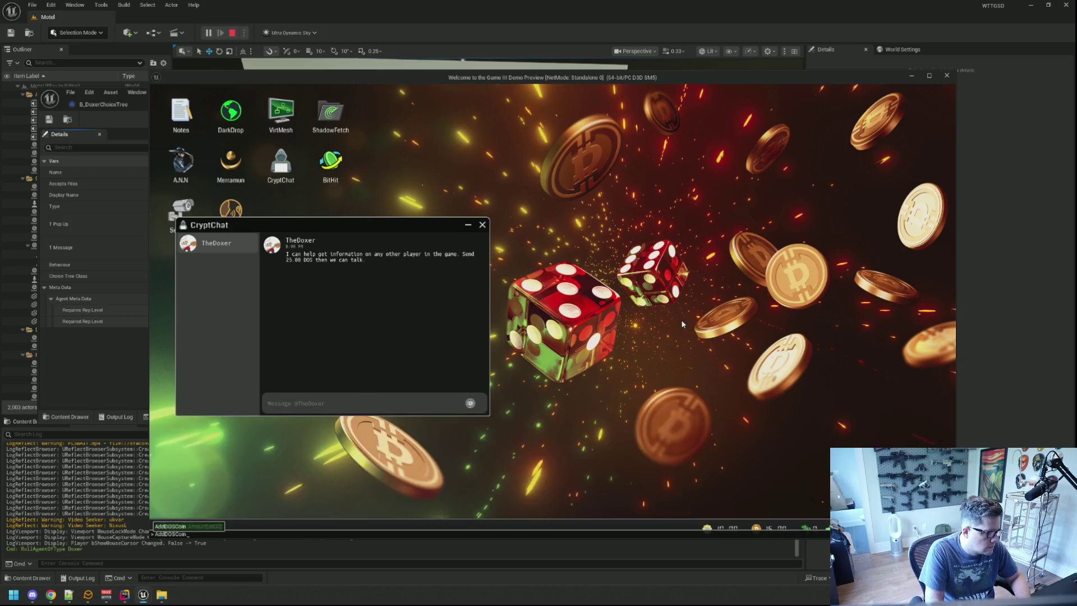
{"action": "key", "text": "BackSpace"}
{"action": "key", "text": "BackSpace"}
{"action": "type", "text": "40"}
{"action": "key", "text": "BackSpace"}
{"action": "type", "text": "50"}
{"action": "key", "text": "Return"}
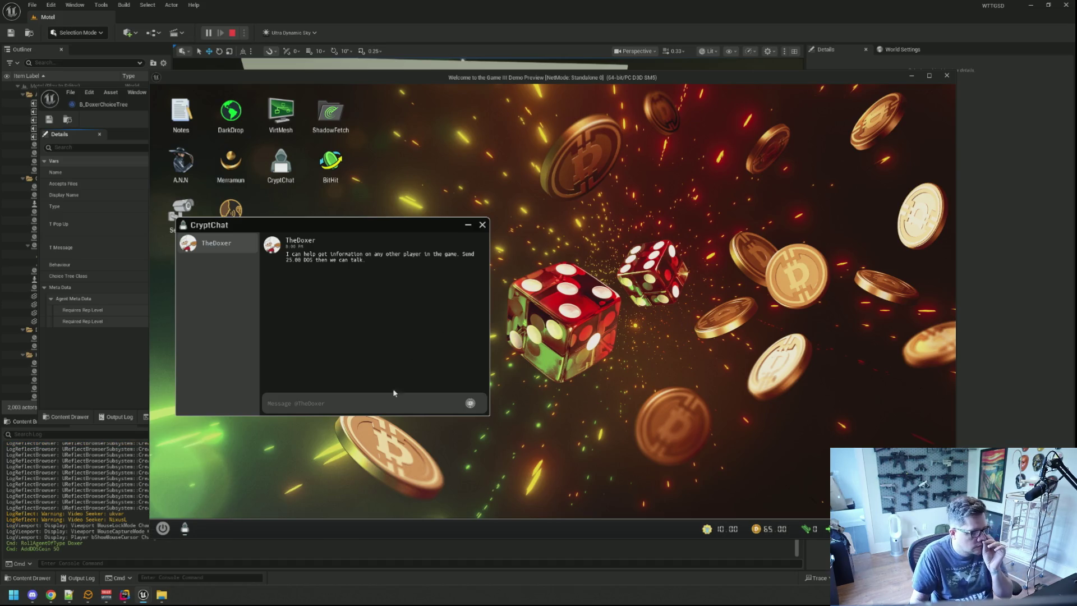
Step: Ask TheDoxer 'whats that?' in CryptChat and bring up the Send DOS Coin form
{"action": "left_click", "coordinate": [448, 400]}
{"action": "type", "text": "whats that?"}
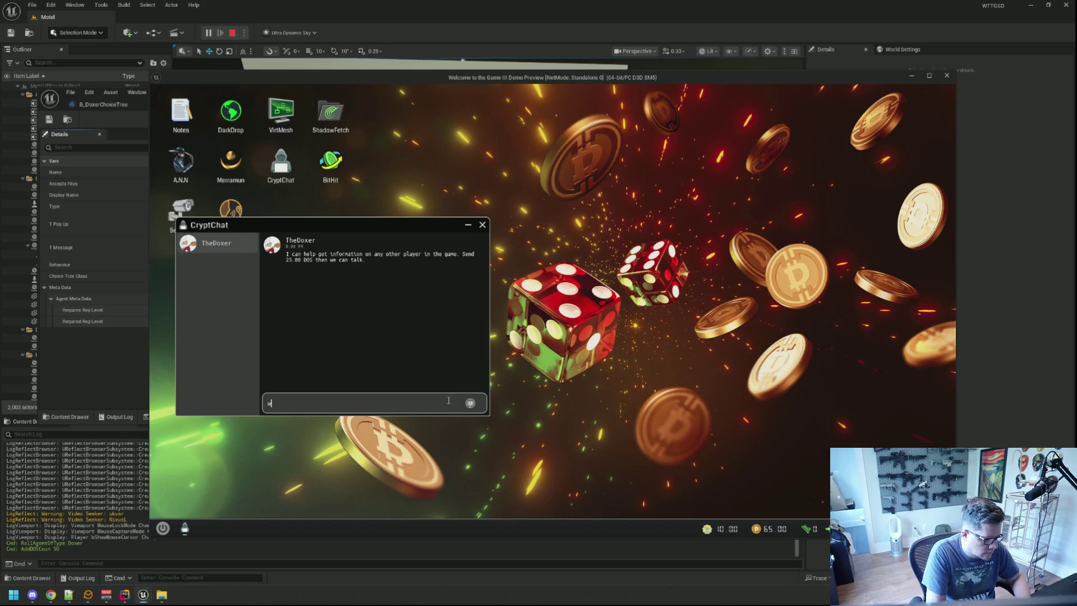
{"action": "key", "text": "Return"}
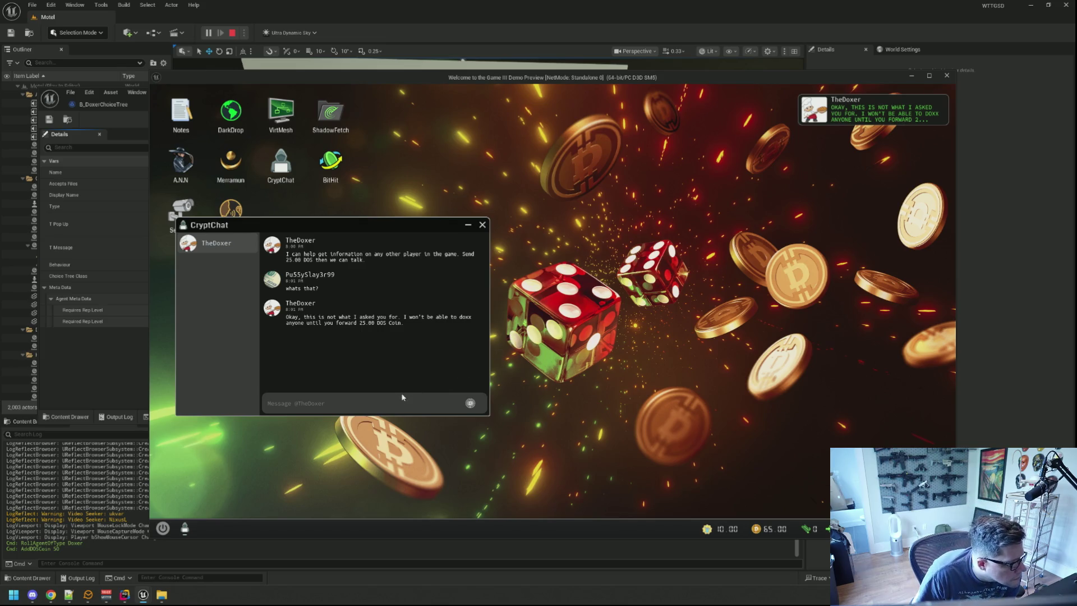
{"action": "left_click", "coordinate": [470, 403]}
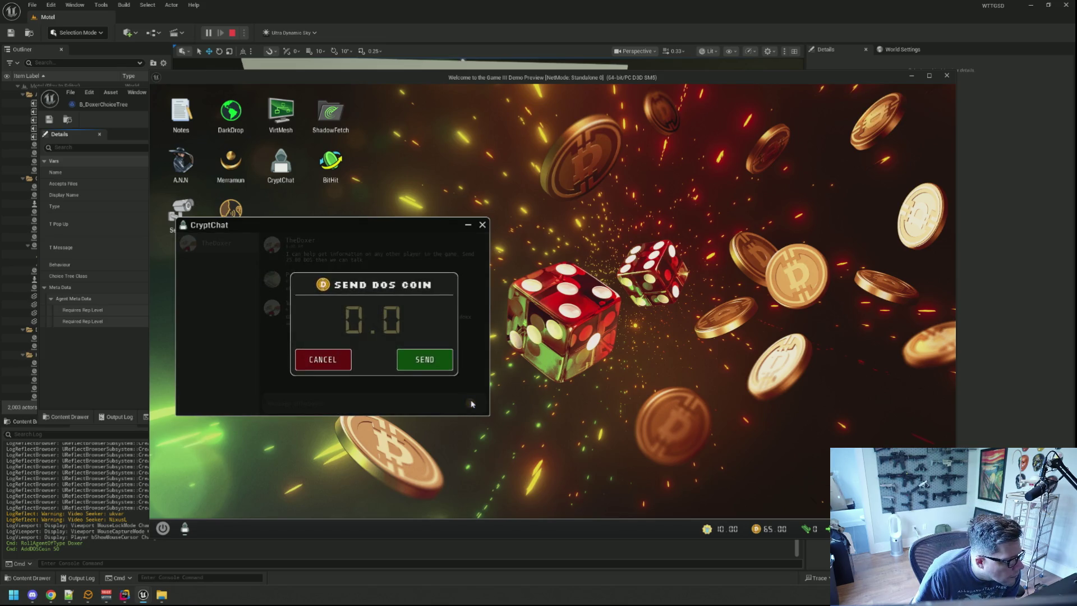
Step: Send TheDoxer 25 DOS coin and give 'Fobar88' as the target player
{"action": "type", "text": "25"}
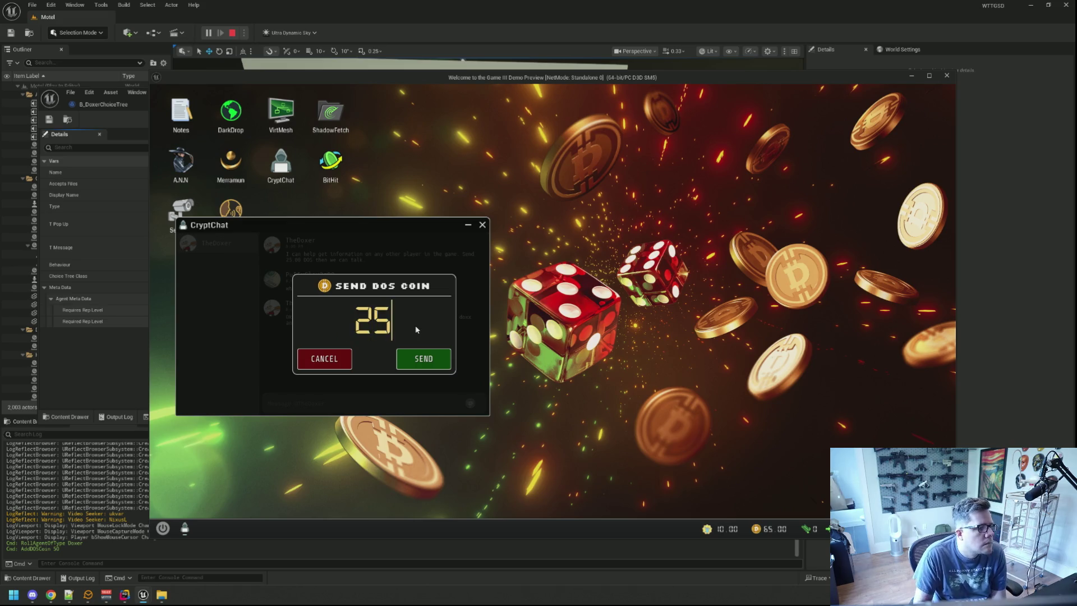
{"action": "left_click", "coordinate": [423, 359]}
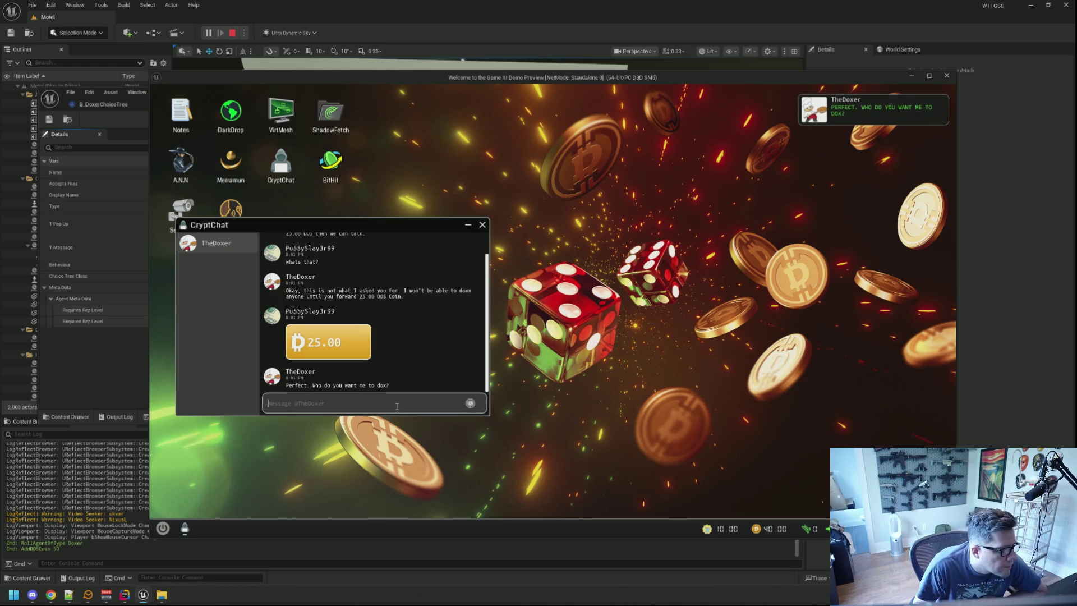
{"action": "type", "text": "Fobar"}
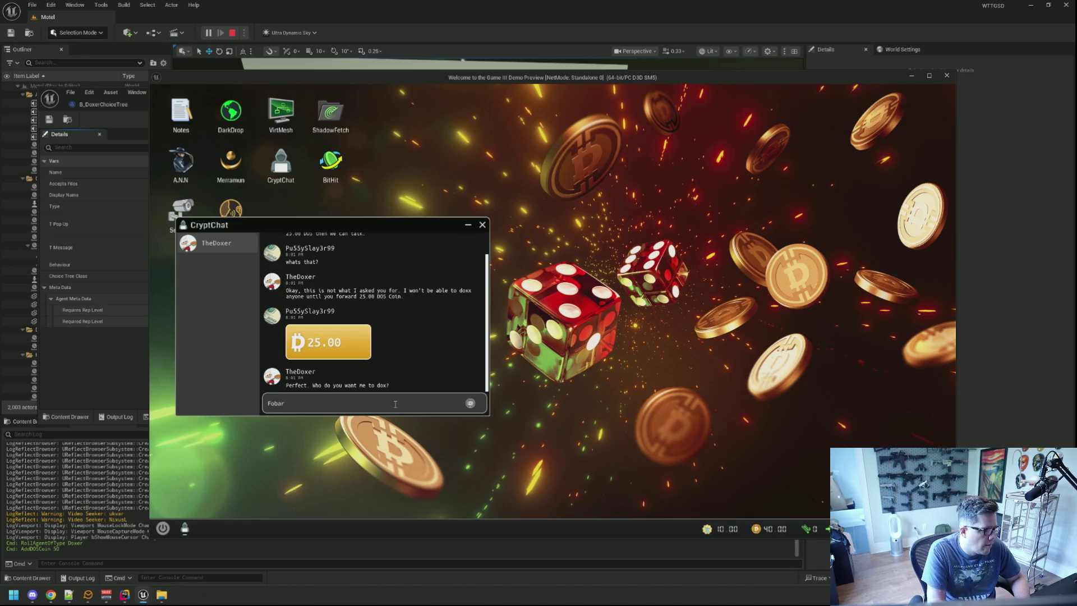
{"action": "type", "text": "88"}
{"action": "key", "text": "Return"}
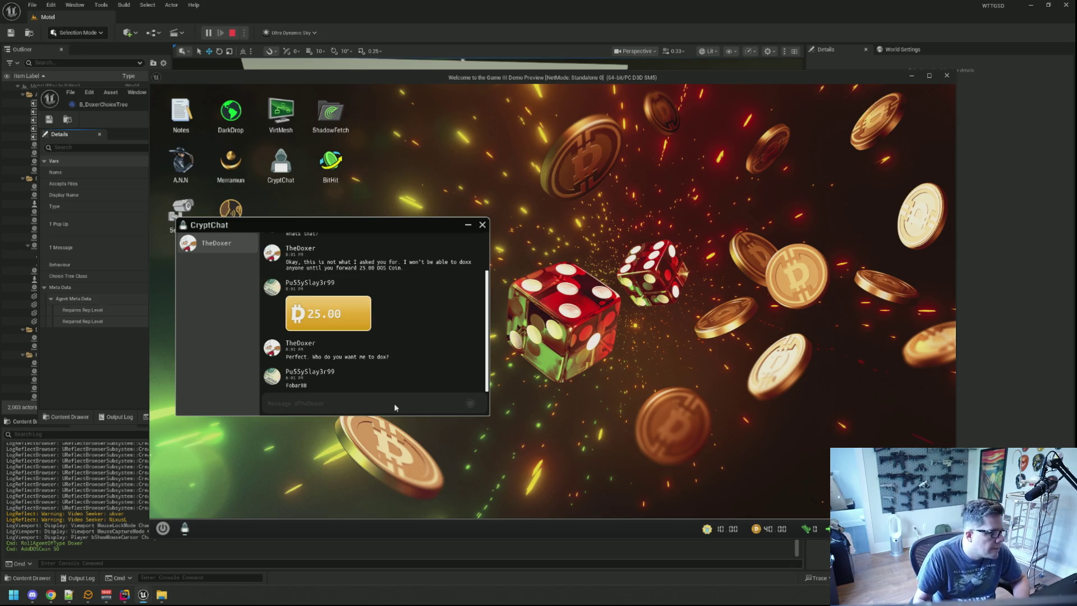
{"action": "left_click_drag", "start_coordinate": [357, 224], "coordinate": [367, 163]}
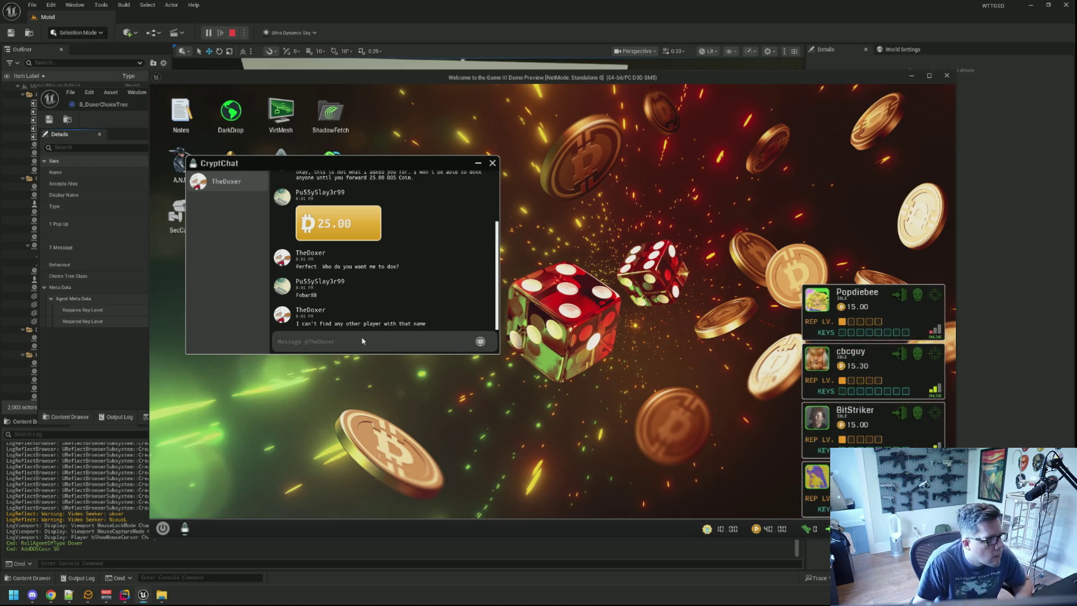
Step: Send 'cbcguy' as TheDoxer's target in CryptChat, then move the chat window down
{"action": "left_click", "coordinate": [343, 342]}
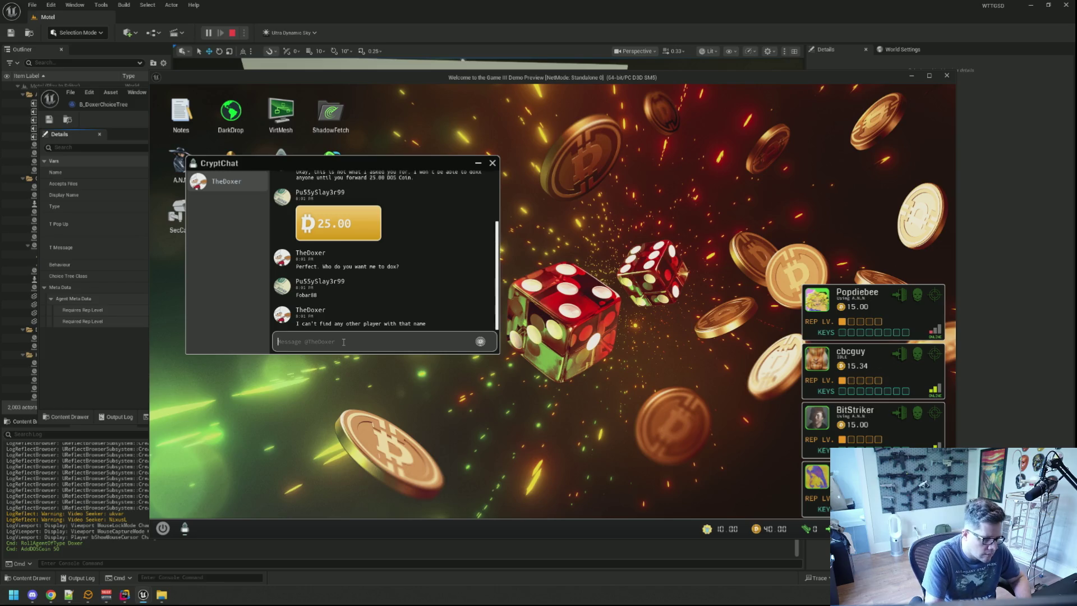
{"action": "type", "text": "cbcguy"}
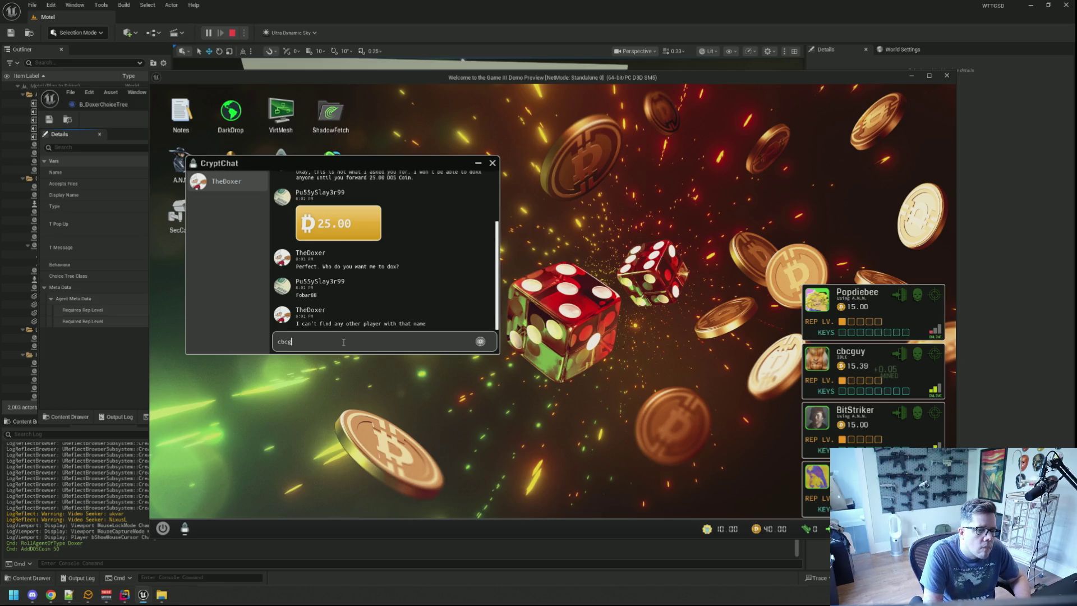
{"action": "key", "text": "Return"}
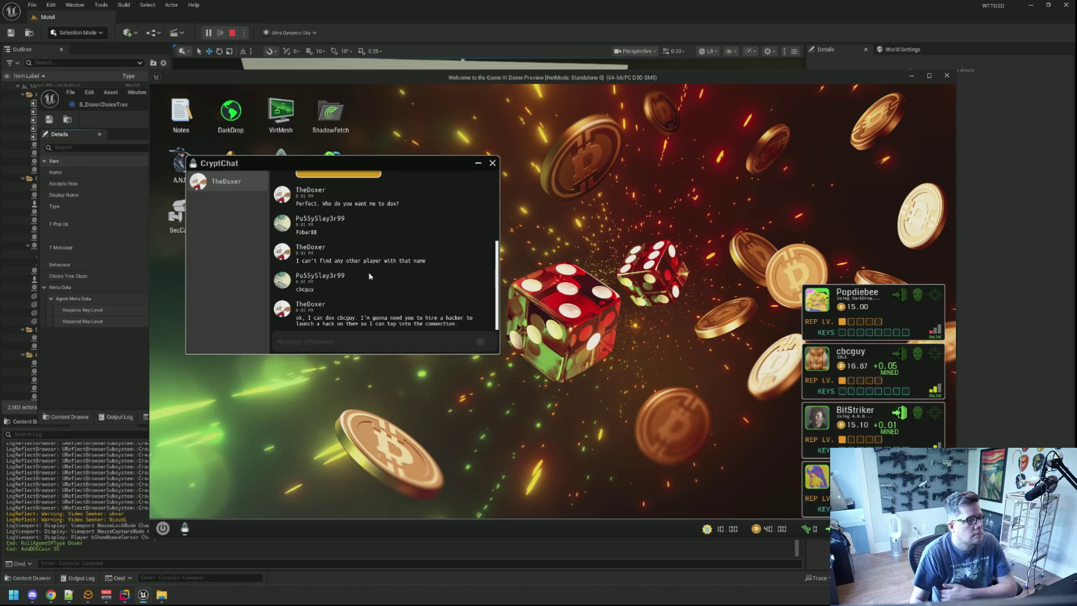
{"action": "left_click_drag", "start_coordinate": [369, 173], "coordinate": [373, 245]}
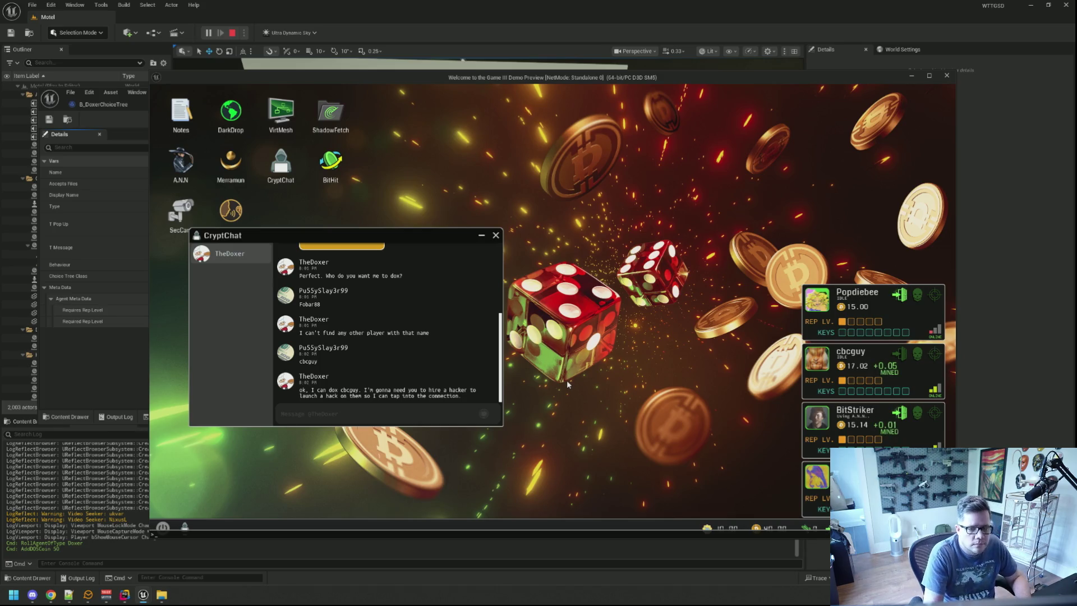
Step: Spawn a hacker via RollAgentOfType Hacker, read Hackerman's 2.50 DOS offer, and stop Play In Editor
{"action": "type", "text": "RollAgentOfType"}
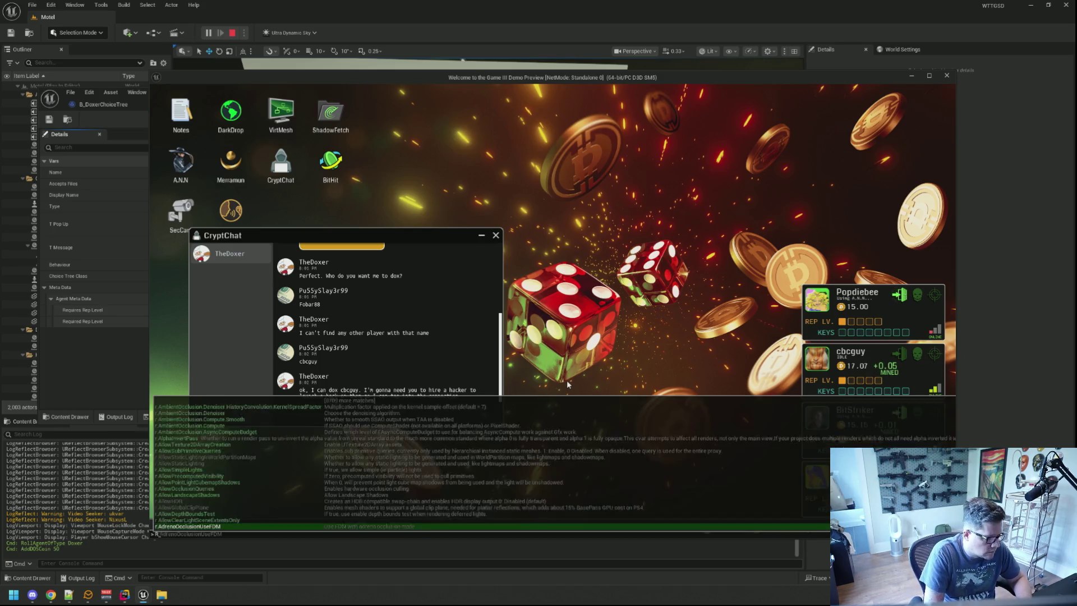
{"action": "type", "text": " Hacker"}
{"action": "key", "text": "Return"}
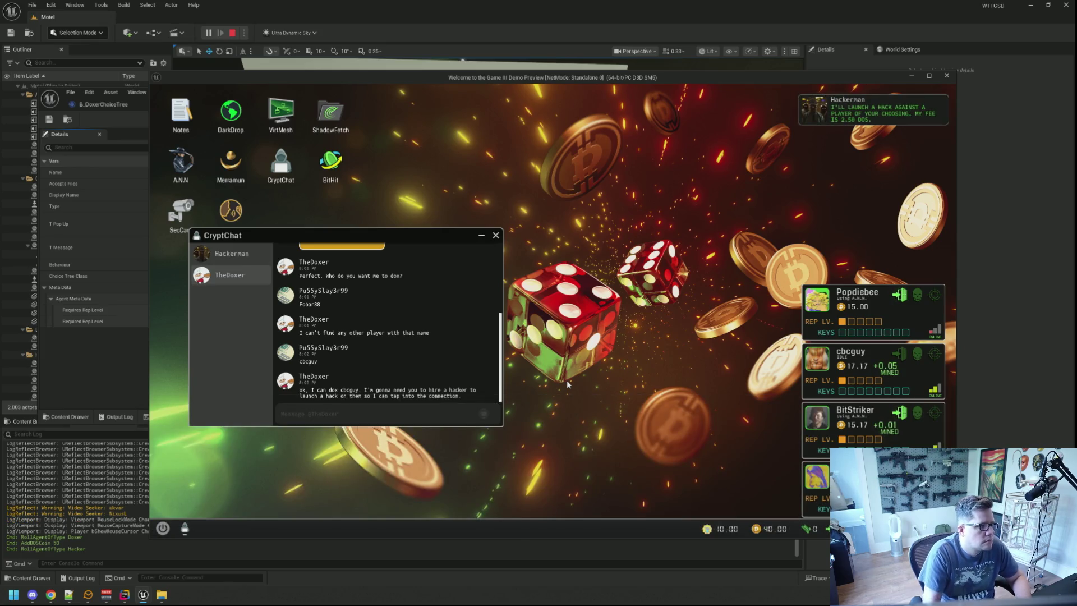
{"action": "left_click", "coordinate": [264, 257]}
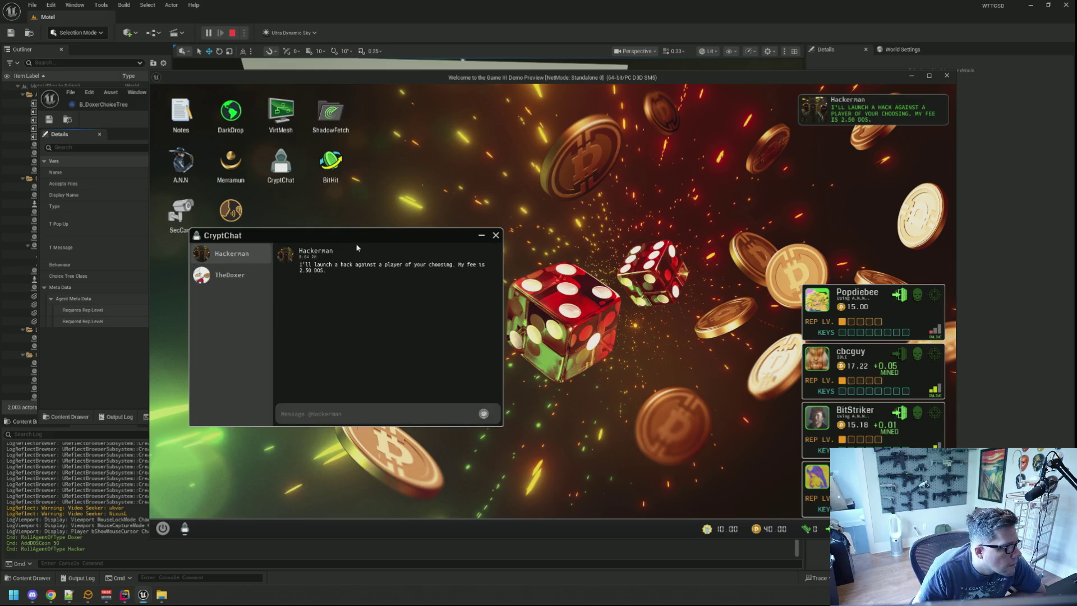
{"action": "left_click_drag", "start_coordinate": [362, 238], "coordinate": [363, 246]}
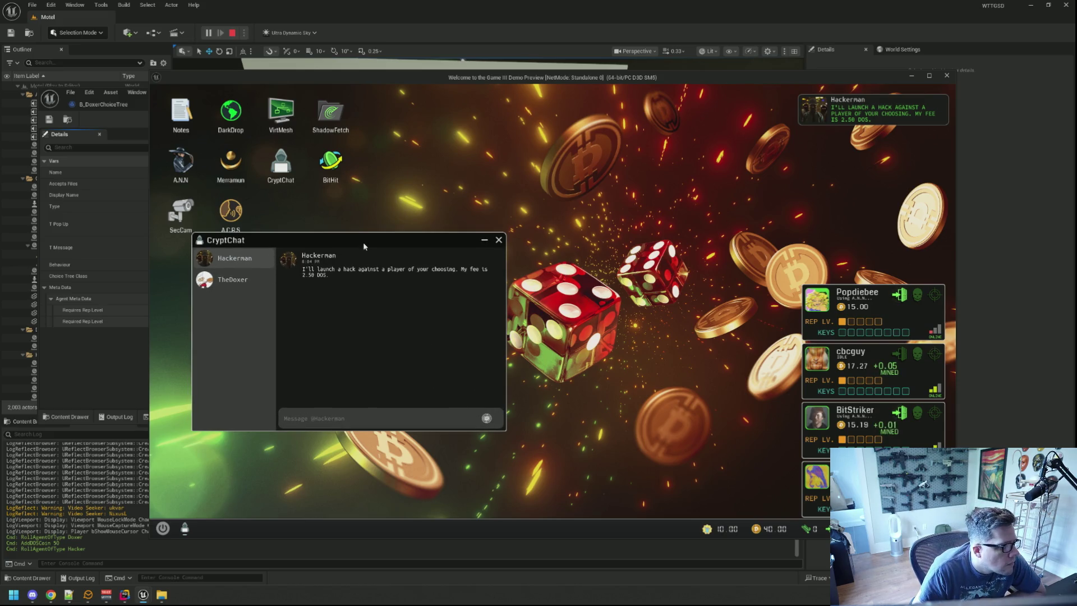
{"action": "key", "text": "Escape"}
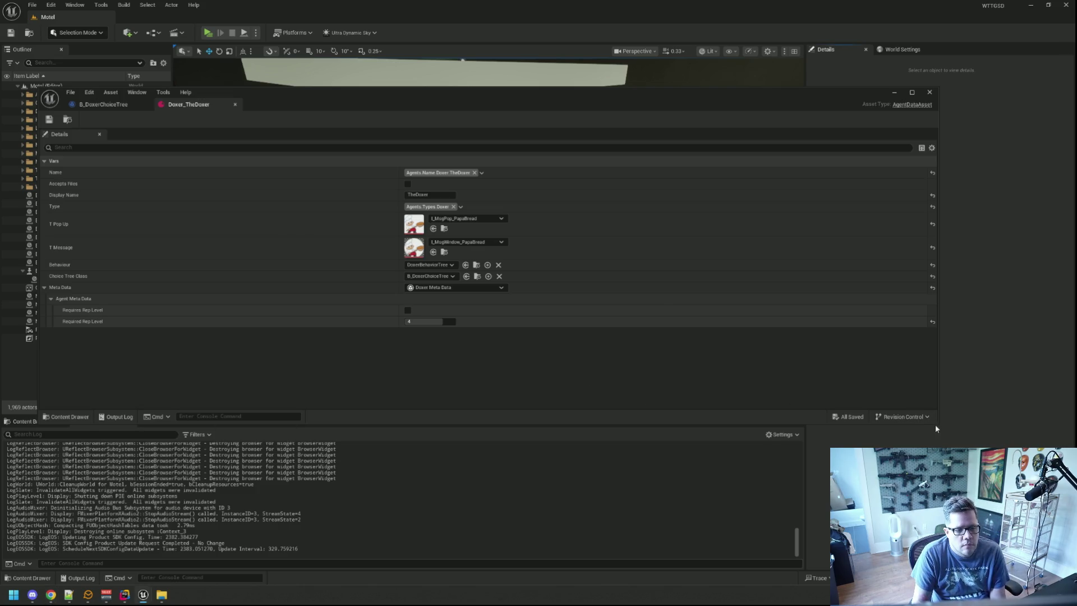
Step: Open the ErrorDOSWhenNotExpecting dialog asset under Agents > Hackers > Dialog, then close it
{"action": "left_click_drag", "start_coordinate": [934, 424], "coordinate": [918, 394]}
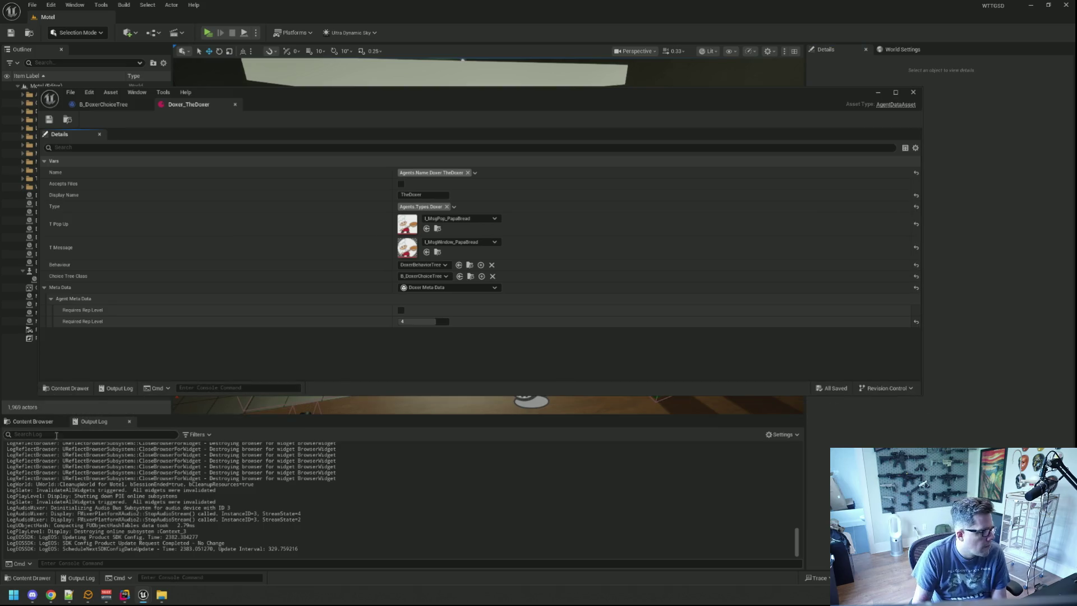
{"action": "left_click", "coordinate": [37, 422]}
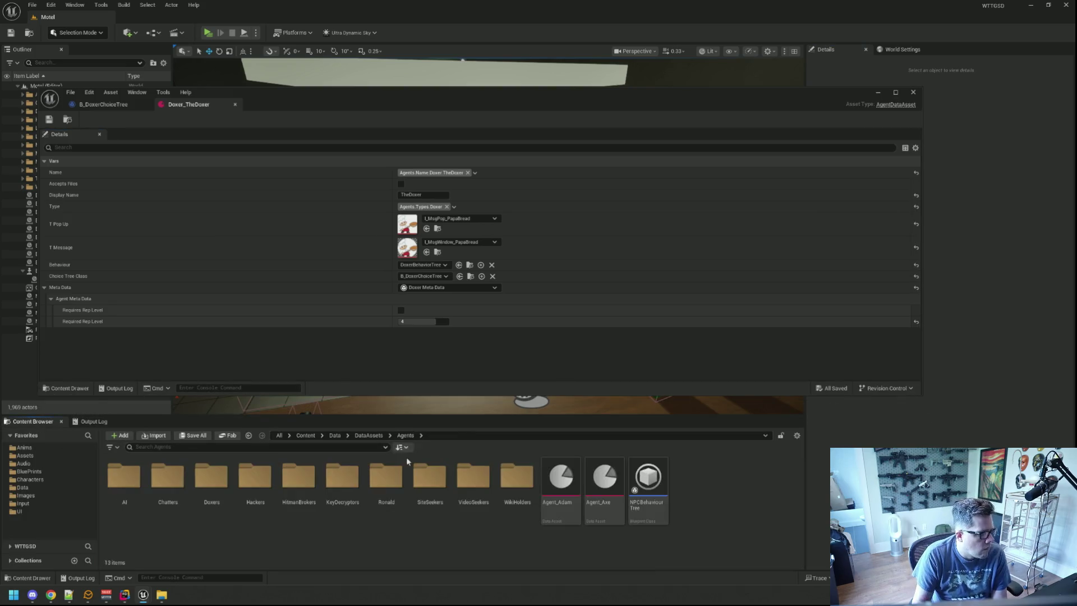
{"action": "double_click", "coordinate": [255, 477]}
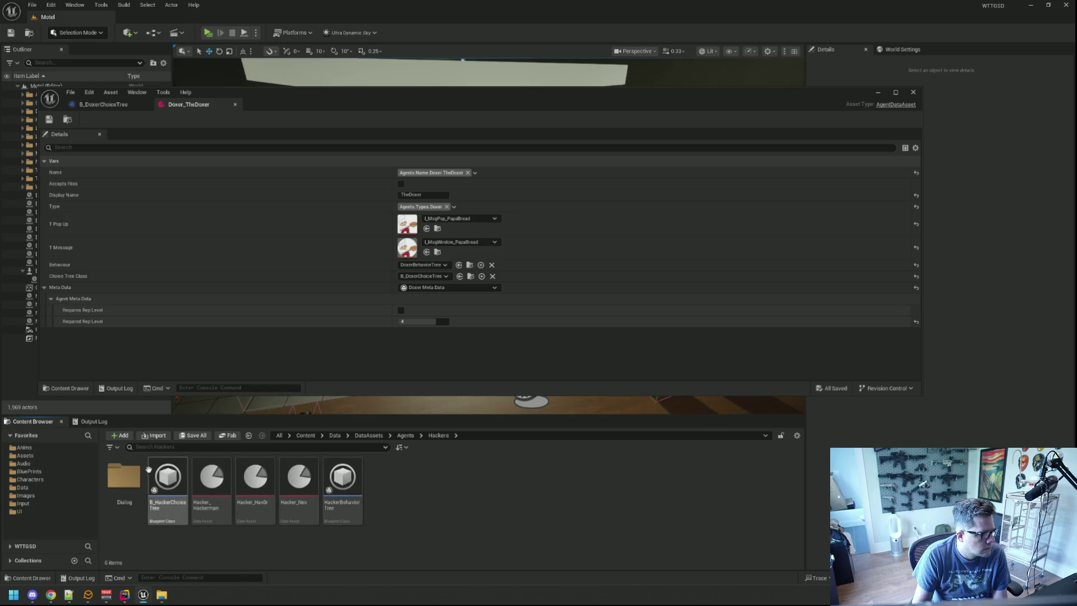
{"action": "double_click", "coordinate": [124, 476]}
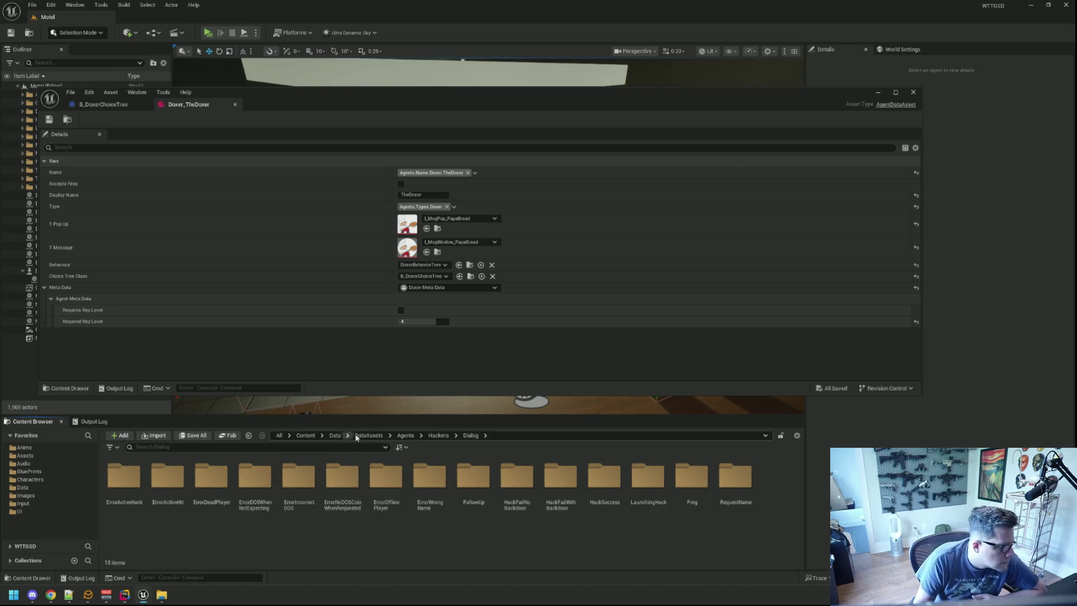
{"action": "double_click", "coordinate": [251, 474]}
{"action": "left_click", "coordinate": [143, 475]}
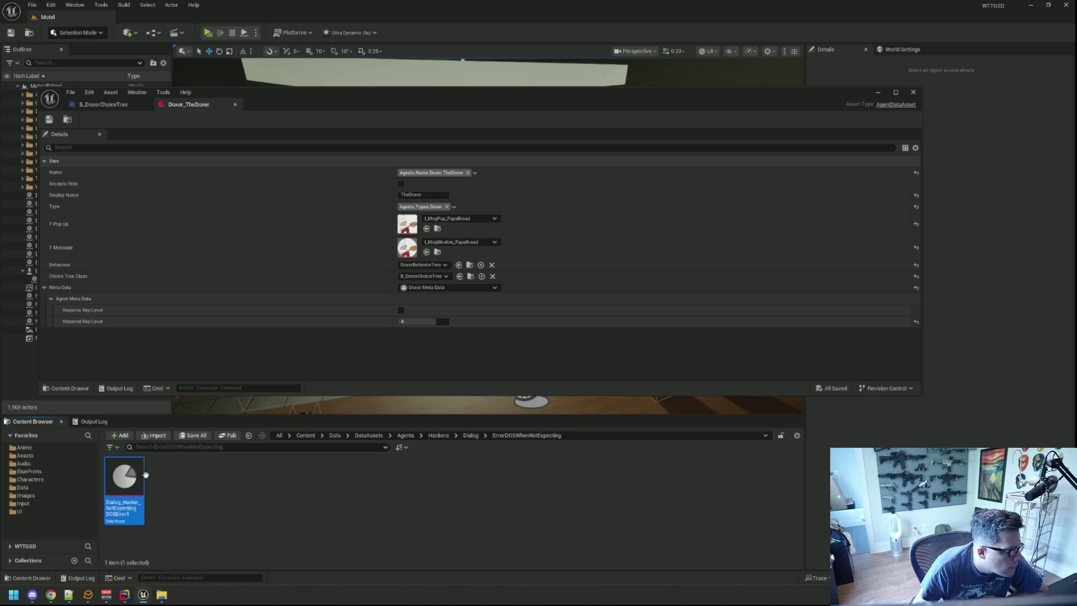
{"action": "double_click", "coordinate": [145, 475]}
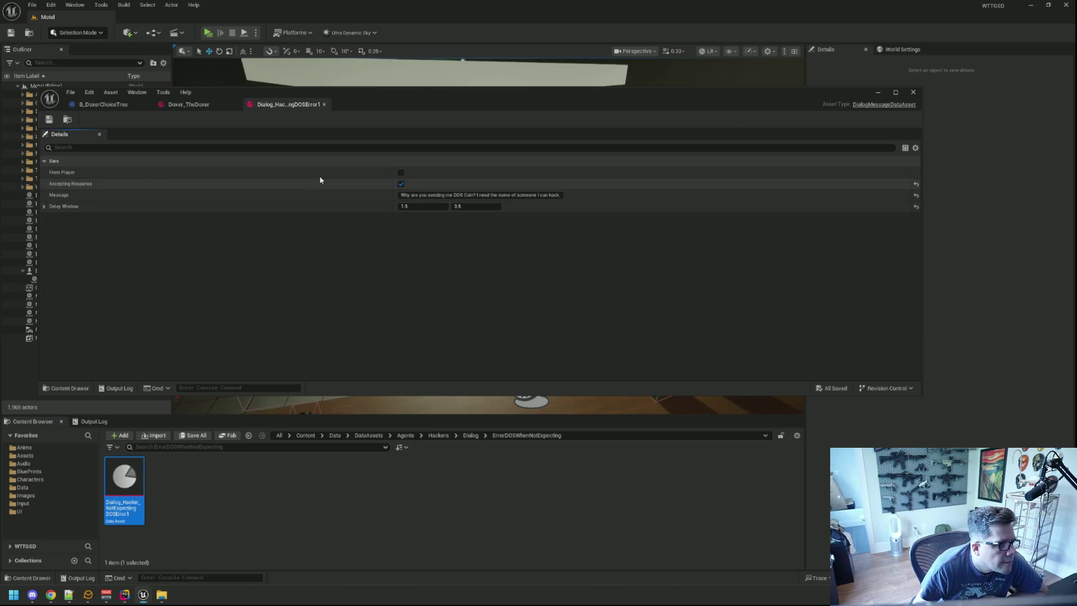
{"action": "middle_click", "coordinate": [294, 108]}
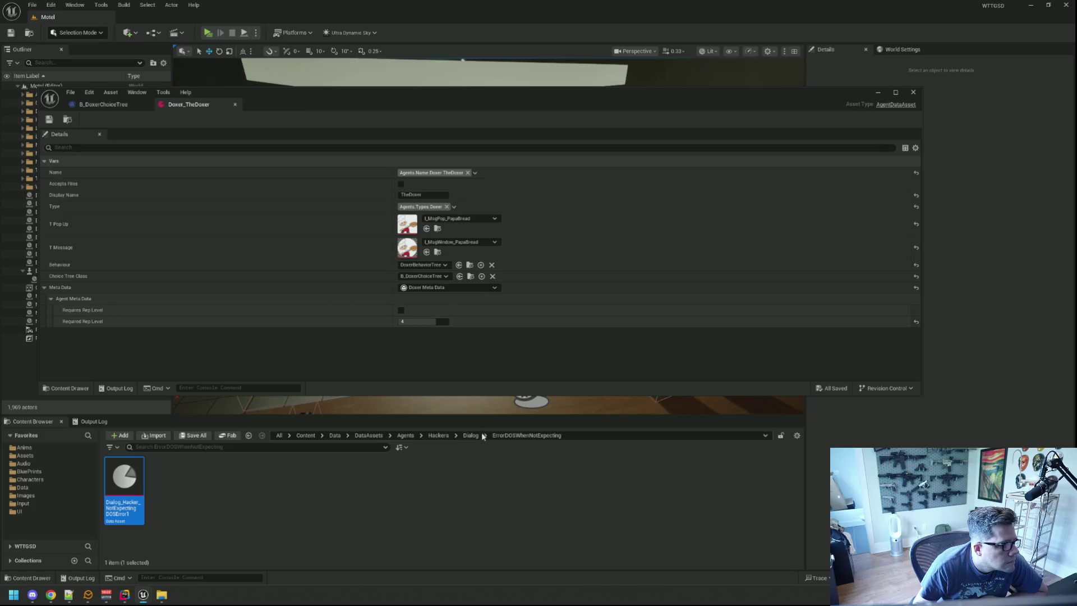
Step: Open Dialog_Hacker_FollowUp1 from the FollowUp folder and review its 60.0–90.0 delay window
{"action": "left_click", "coordinate": [471, 435]}
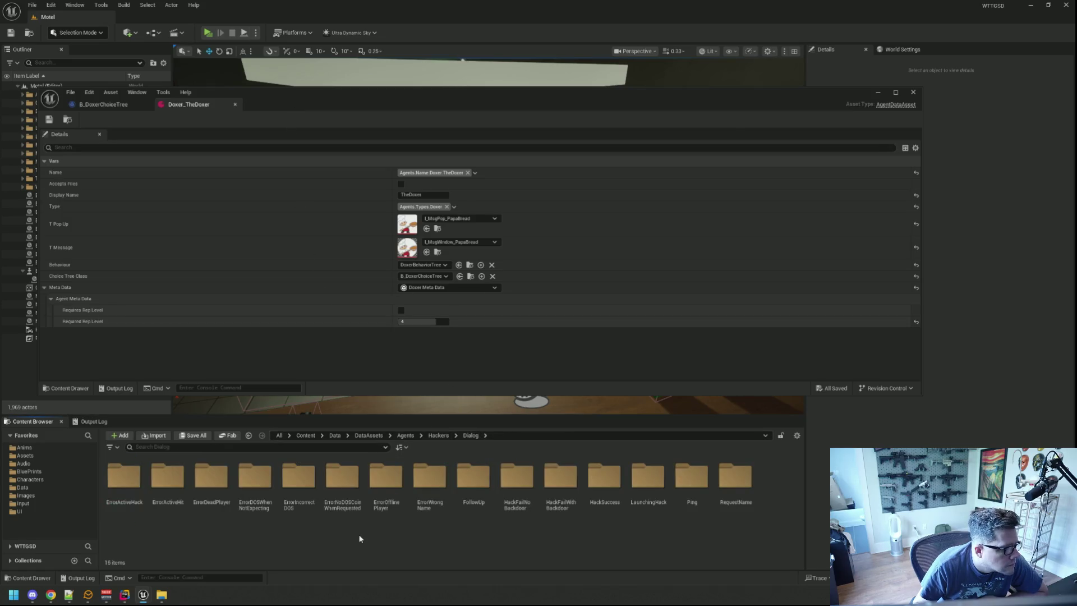
{"action": "double_click", "coordinate": [474, 481]}
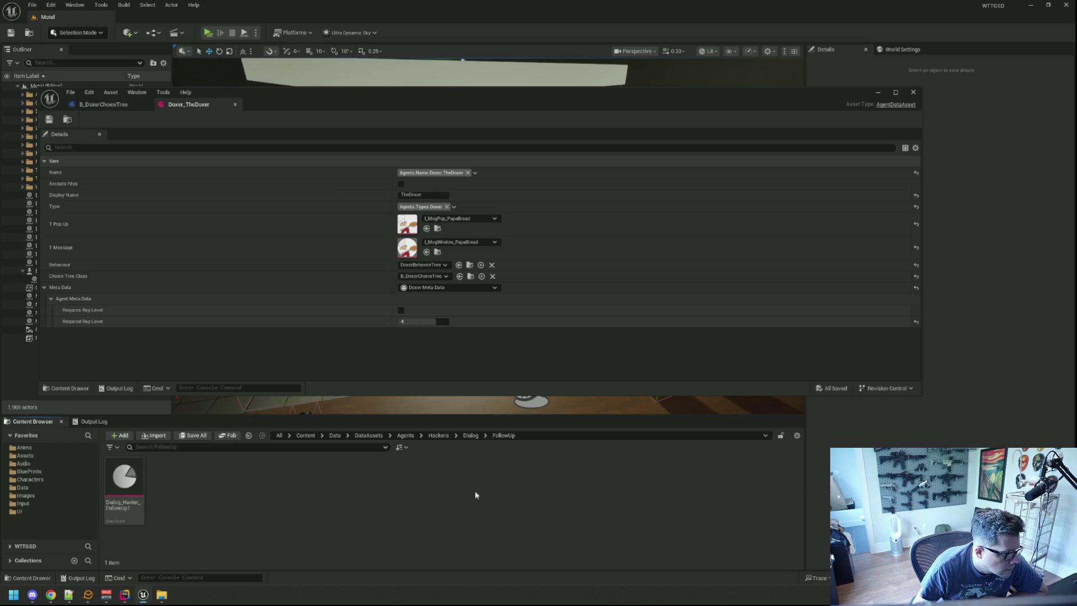
{"action": "double_click", "coordinate": [132, 475]}
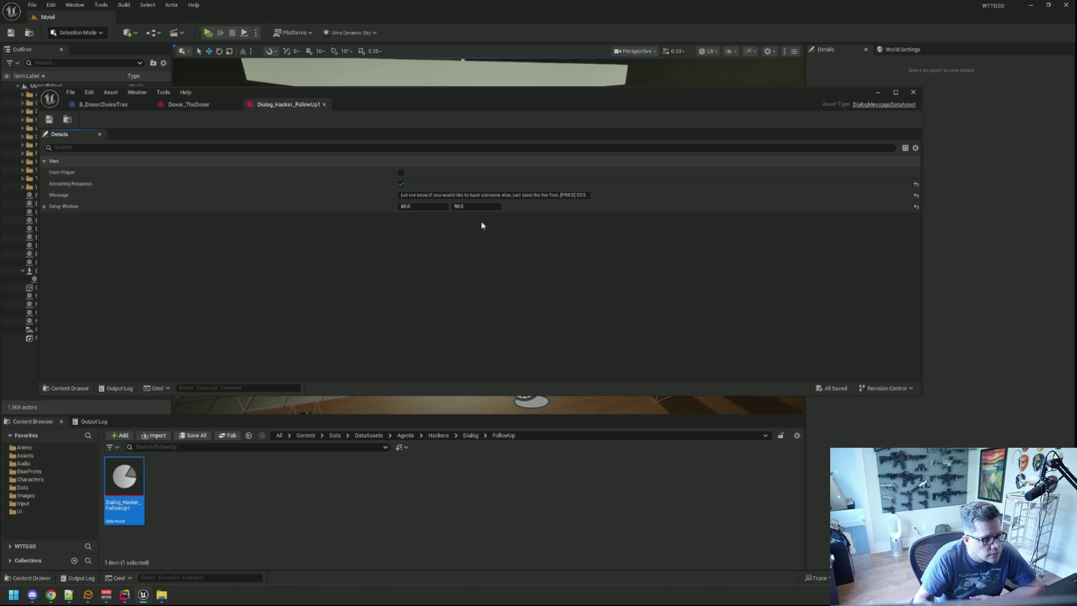
{"action": "left_click", "coordinate": [434, 205]}
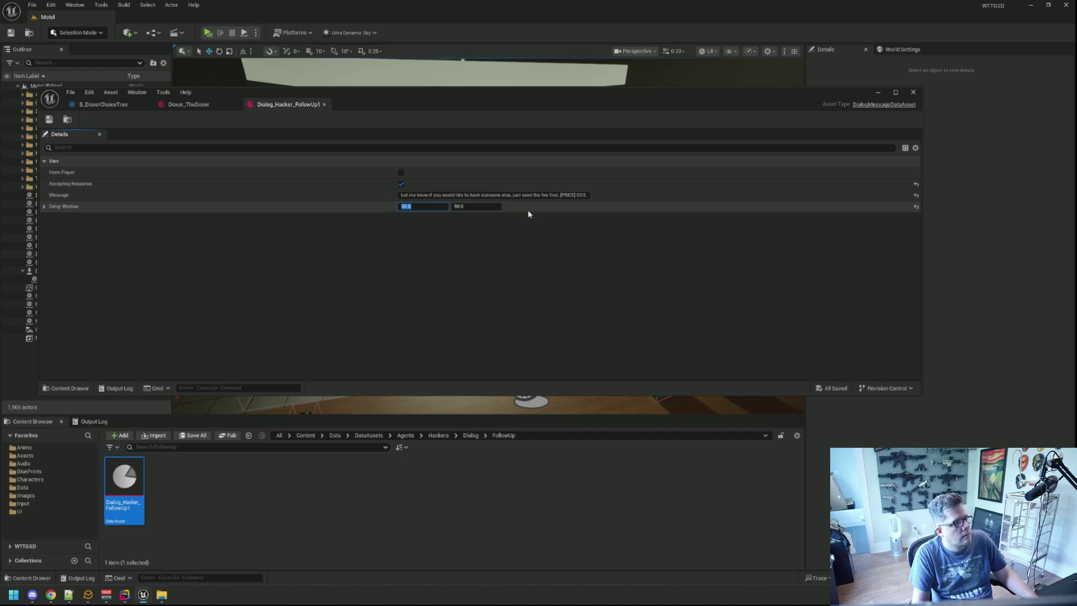
{"action": "left_click", "coordinate": [216, 106]}
{"action": "left_click", "coordinate": [279, 105]}
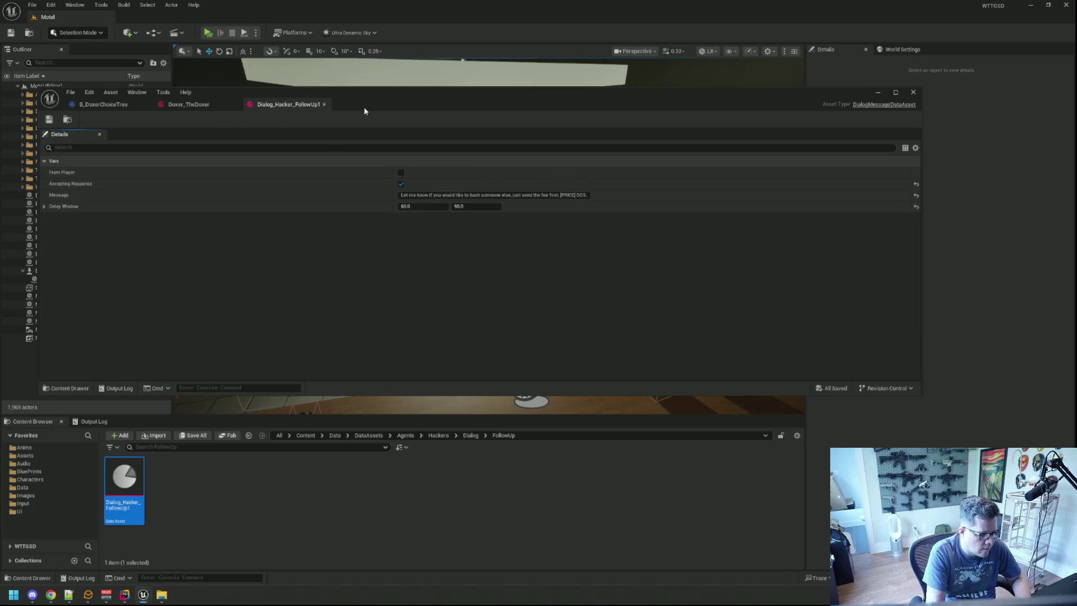
{"action": "key", "text": "ctrl+p"}
Step: Open the NormalMode asset and expand Hackers to show per-tier fees of 2.5, 5.0 and 10.0
{"action": "type", "text": "Noramlmo"}
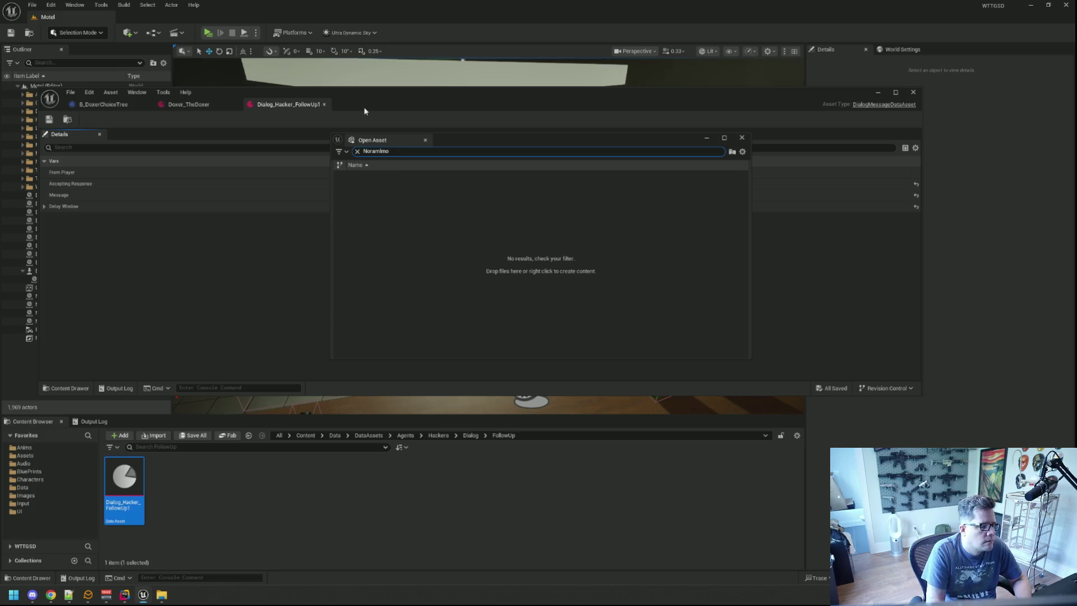
{"action": "key", "text": "BackSpace"}
{"action": "key", "text": "BackSpace"}
{"action": "key", "text": "BackSpace"}
{"action": "key", "text": "BackSpace"}
{"action": "key", "text": "BackSpace"}
{"action": "type", "text": "malMode"}
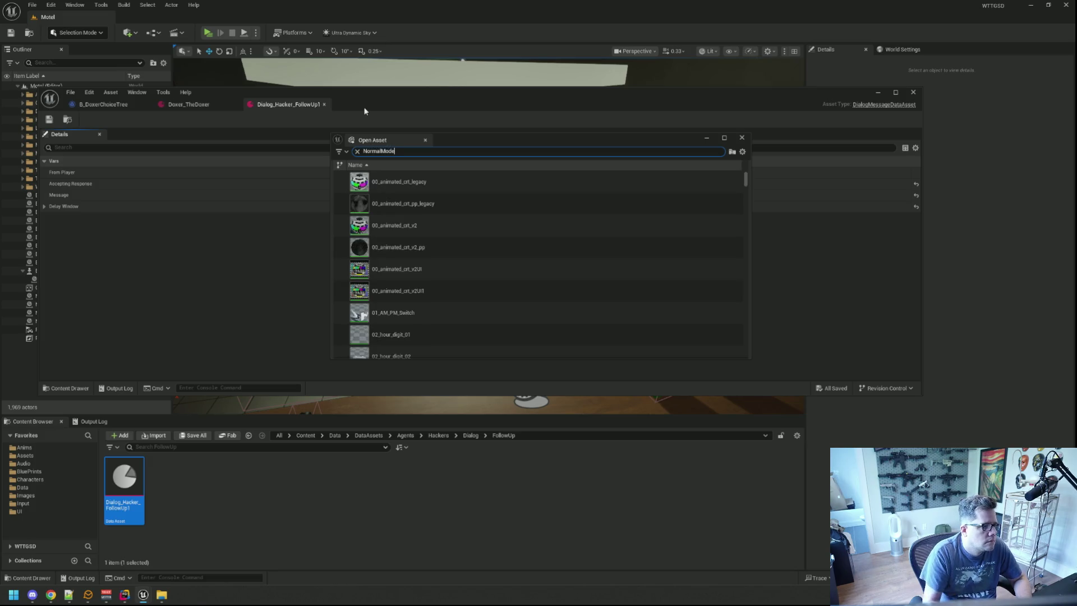
{"action": "double_click", "coordinate": [393, 183]}
{"action": "left_click_drag", "start_coordinate": [370, 105], "coordinate": [236, 108]}
{"action": "left_click", "coordinate": [51, 252]}
{"action": "left_click", "coordinate": [51, 263]}
{"action": "left_click", "coordinate": [52, 319]}
{"action": "scroll", "coordinate": [245, 305], "scroll_direction": "down", "scroll_amount": 4}
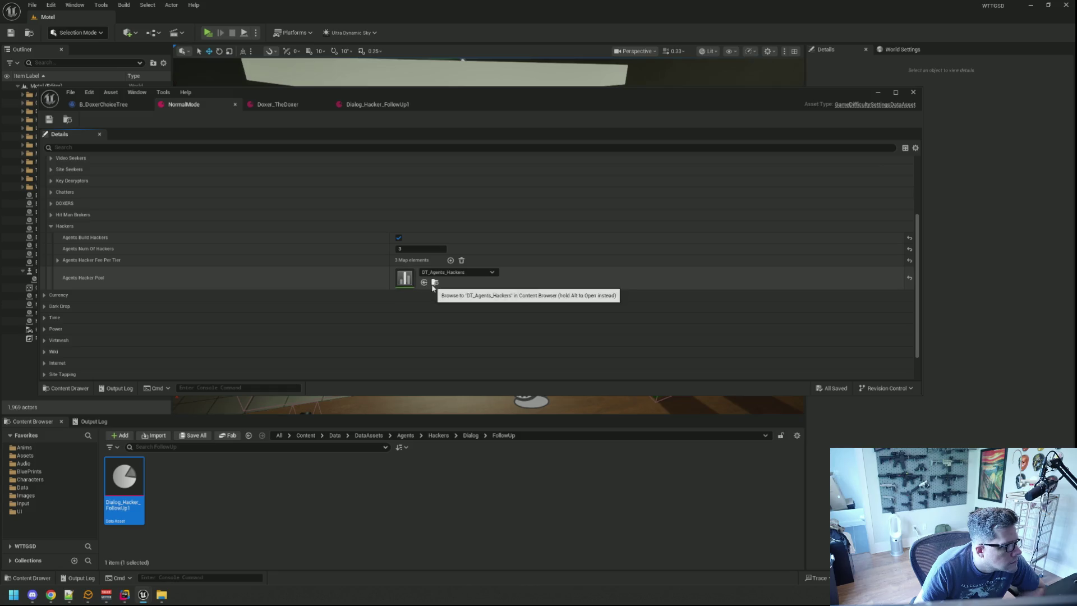
{"action": "left_click", "coordinate": [57, 260]}
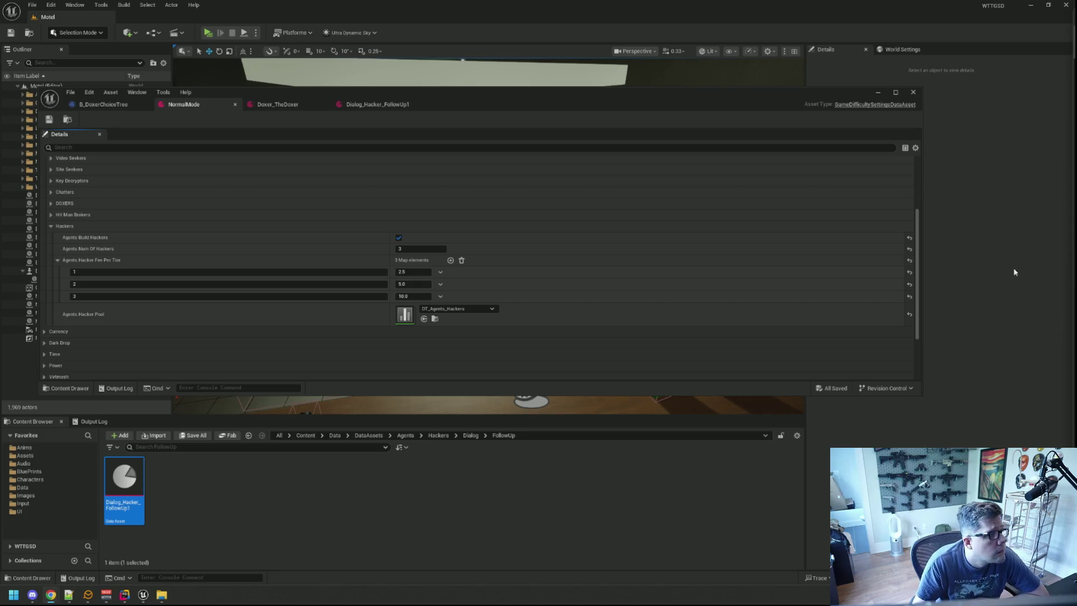
Step: Clear the Output Log through its context menu and return to the Content Browser
{"action": "left_click", "coordinate": [93, 422]}
{"action": "right_click", "coordinate": [269, 452]}
{"action": "left_click", "coordinate": [314, 479]}
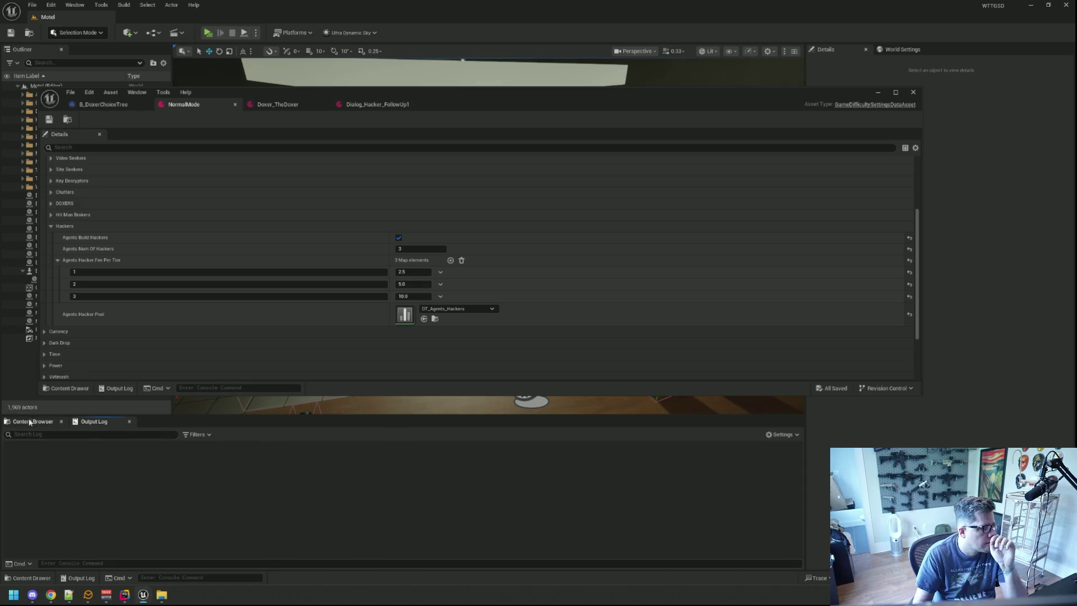
{"action": "left_click", "coordinate": [30, 422]}
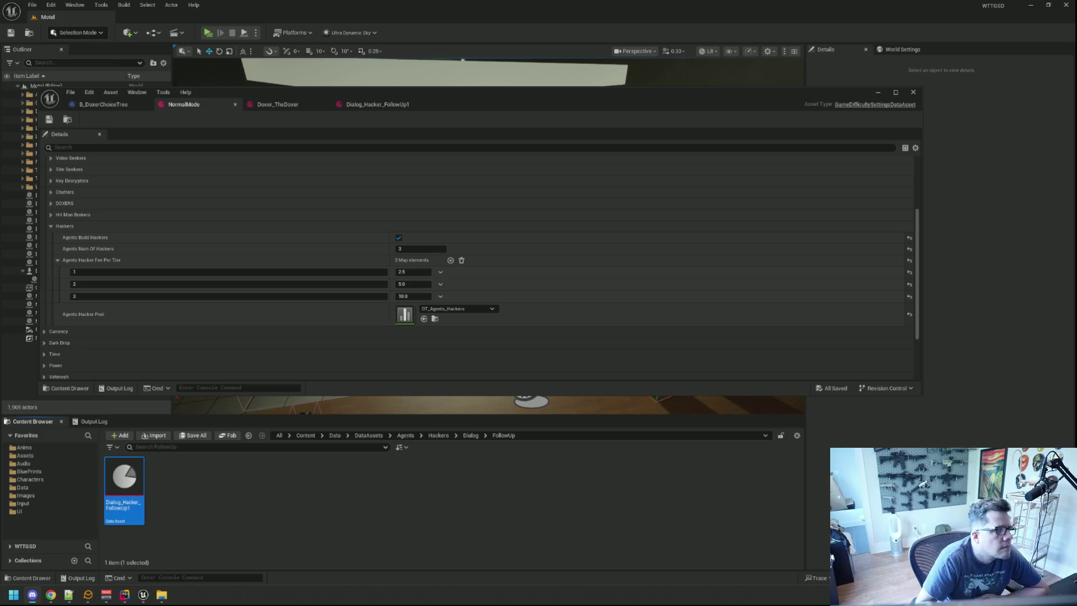
{"action": "left_click", "coordinate": [124, 594]}
Step: Delete the RLOG debug line in InGameFileManager.cpp and close the file
{"action": "left_click", "coordinate": [587, 286]}
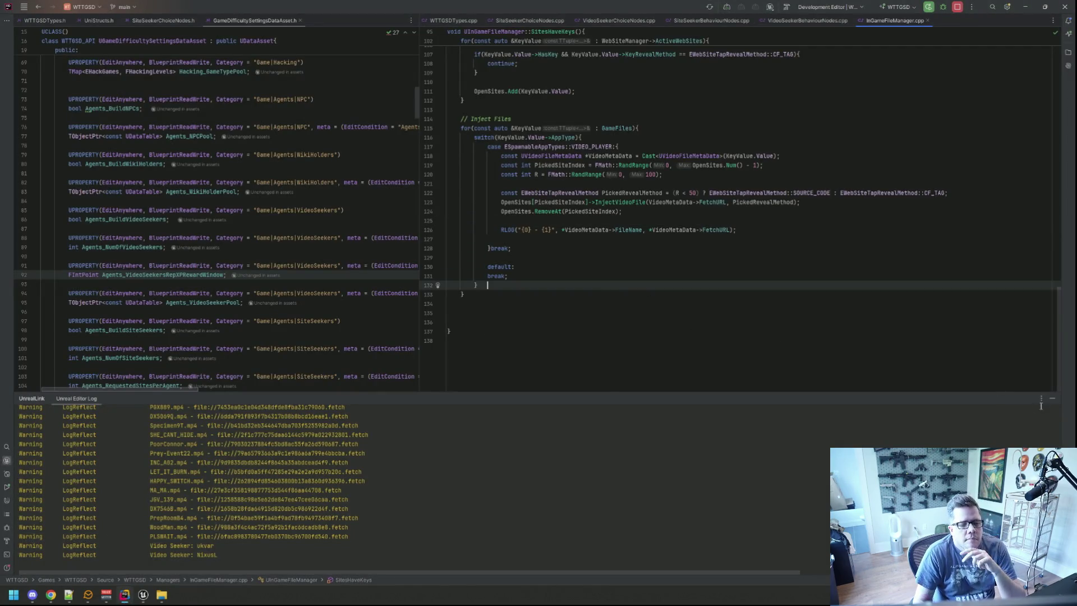
{"action": "left_click", "coordinate": [1052, 398]}
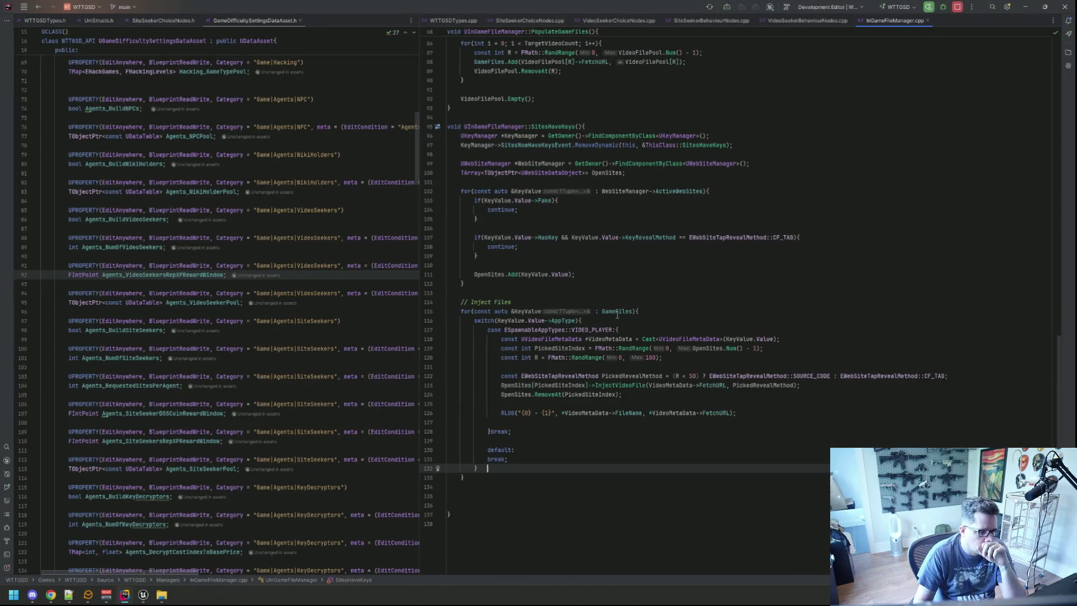
{"action": "scroll", "coordinate": [617, 314], "scroll_direction": "up", "scroll_amount": 5}
{"action": "scroll", "coordinate": [584, 279], "scroll_direction": "down", "scroll_amount": 2}
{"action": "left_click", "coordinate": [762, 469]}
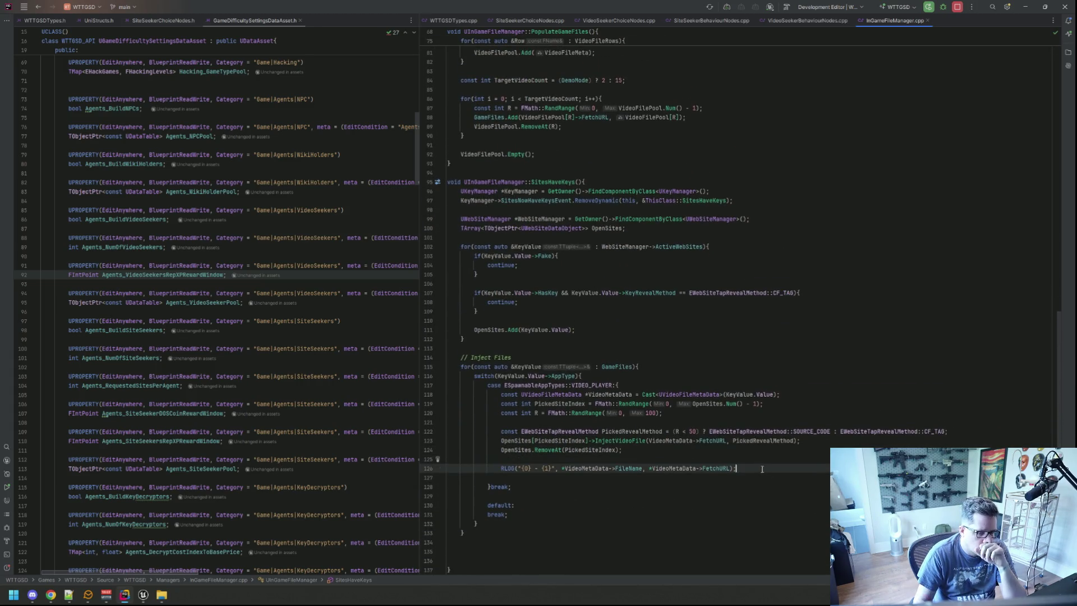
{"action": "key", "text": "shift+Up"}
{"action": "key", "text": "BackSpace"}
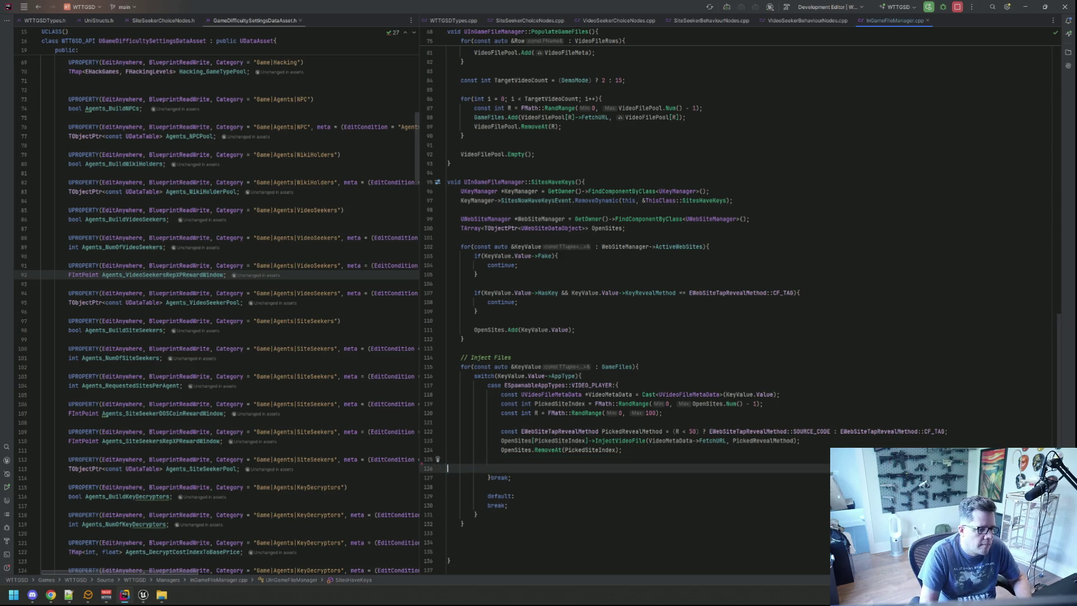
{"action": "key", "text": "BackSpace"}
{"action": "left_click", "coordinate": [511, 440]}
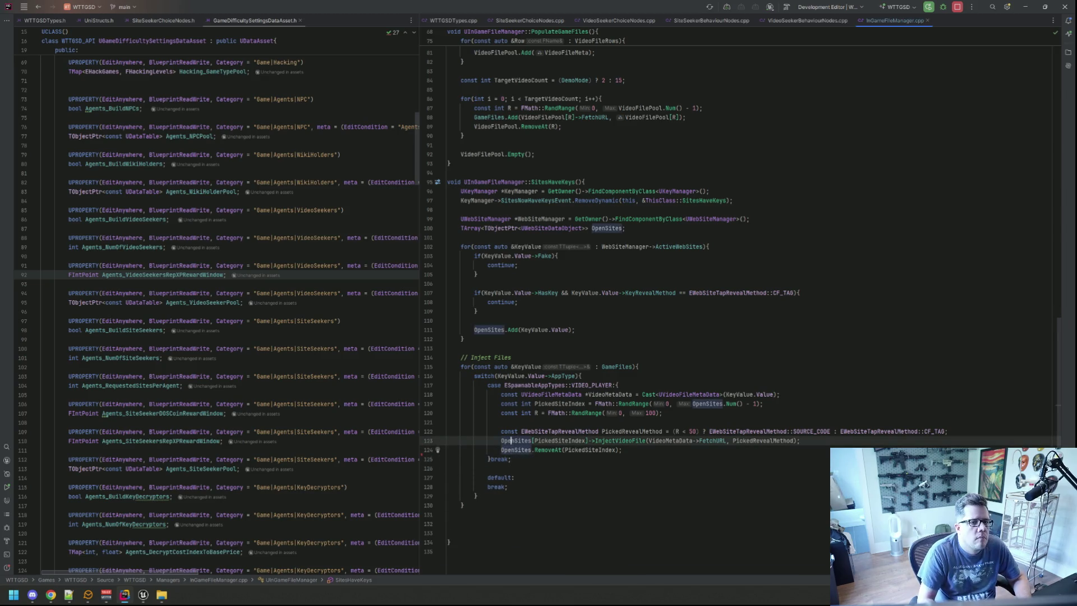
{"action": "scroll", "coordinate": [891, 74], "scroll_direction": "up", "scroll_amount": 5}
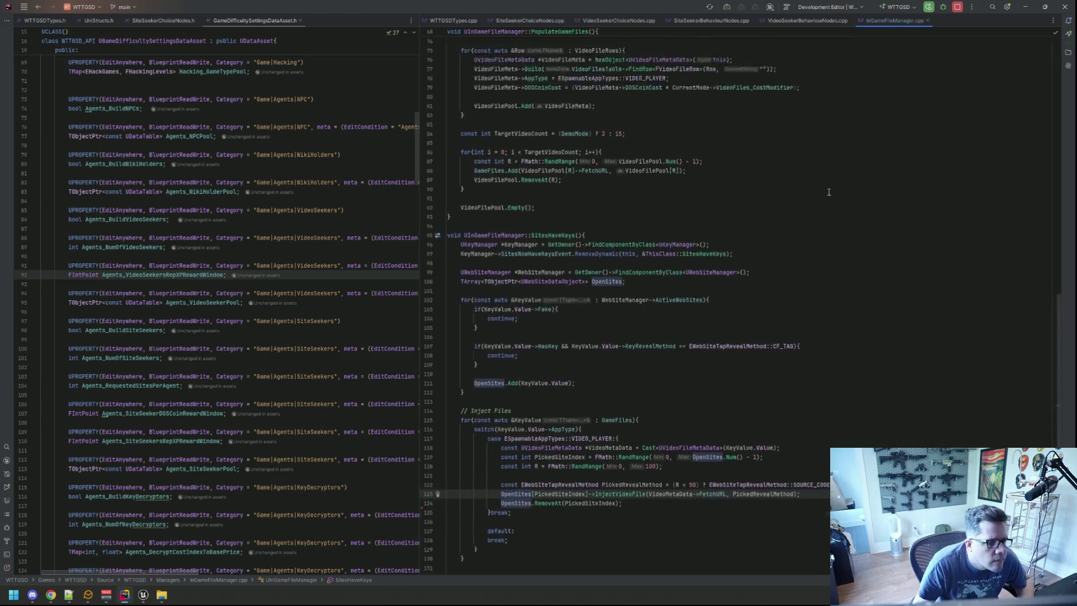
{"action": "middle_click", "coordinate": [886, 22]}
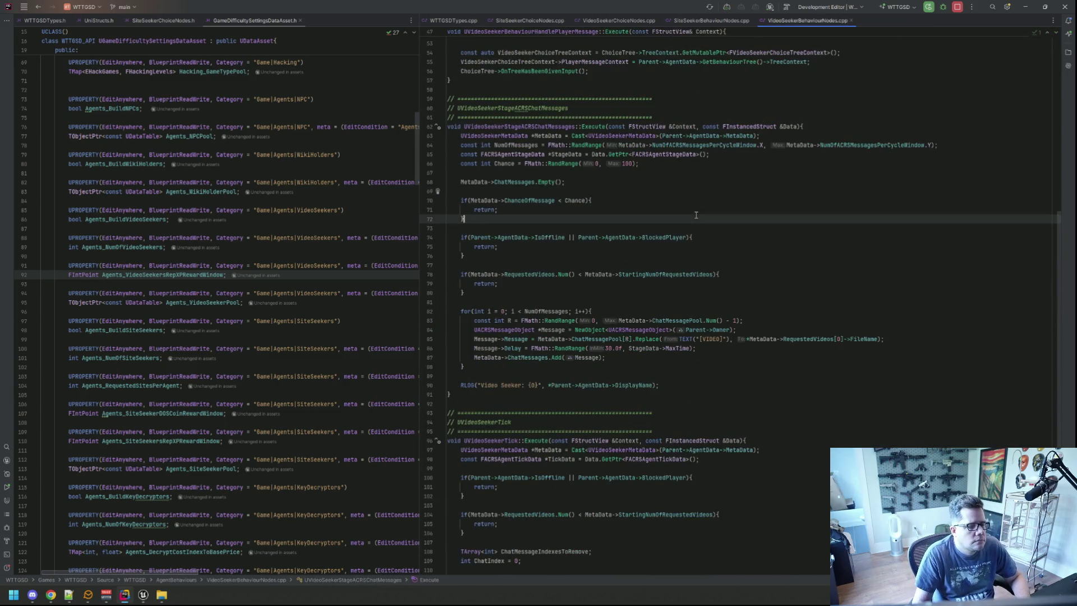
Step: Remove the RLOG lines from VideoSeekerBehaviourNodes.cpp and SiteSeekerBehaviourNodes.cpp, closing both files
{"action": "left_click", "coordinate": [684, 272]}
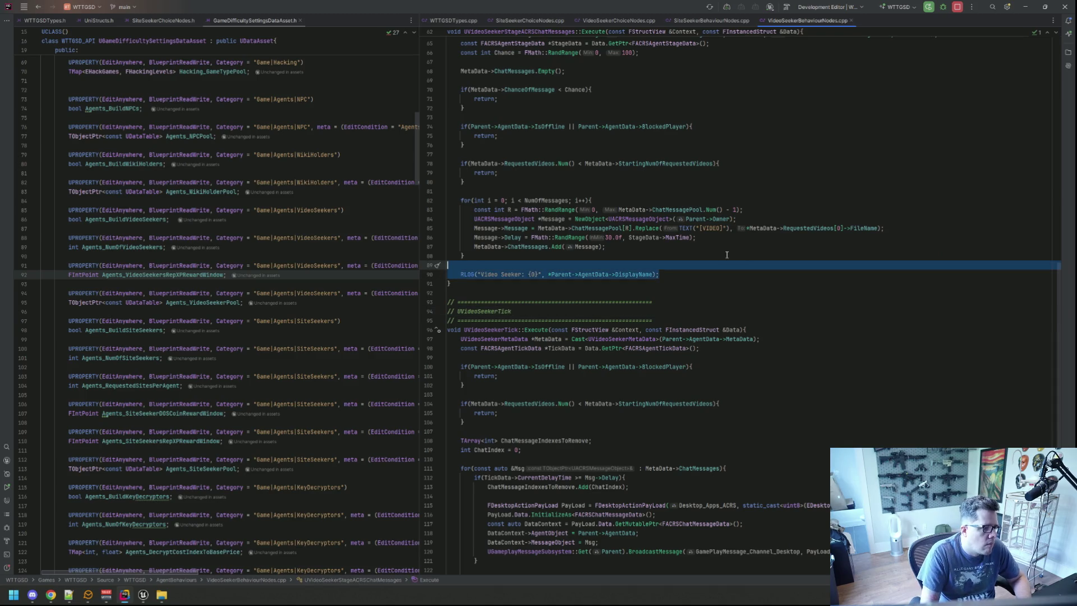
{"action": "key", "text": "ctrl+y"}
{"action": "key", "text": "ctrl+y"}
{"action": "key", "text": "Up"}
{"action": "key", "text": "Up"}
{"action": "key", "text": "Up"}
{"action": "key", "text": "ctrl+F4"}
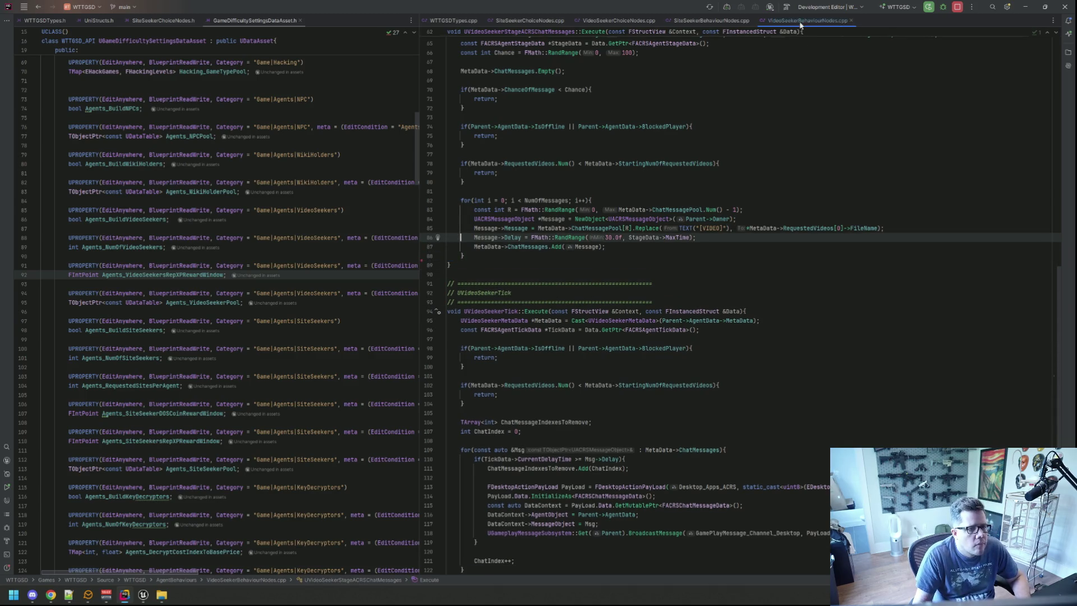
{"action": "left_click", "coordinate": [685, 273]}
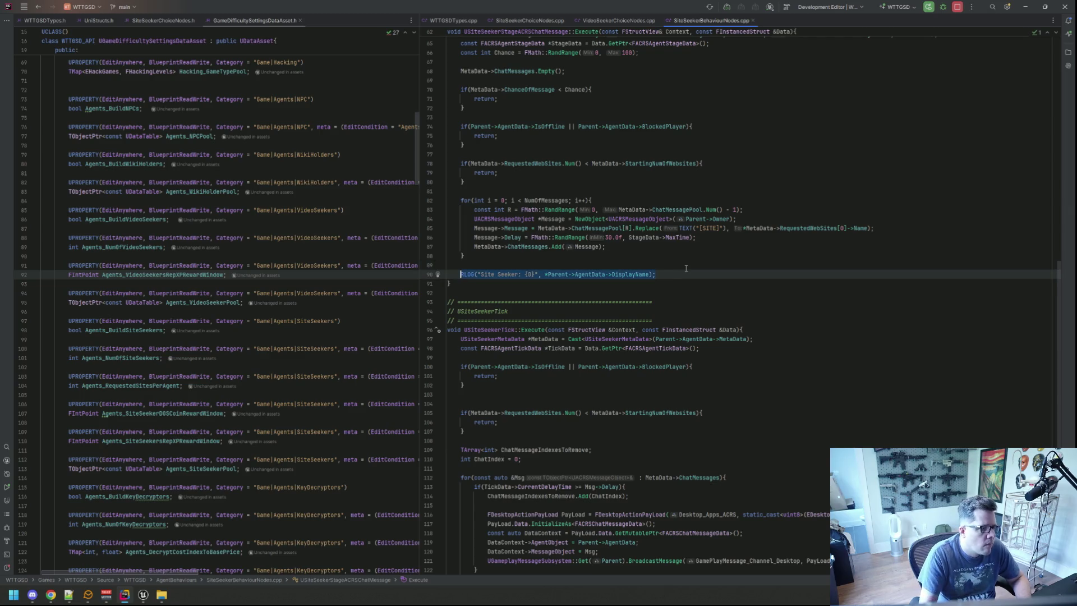
{"action": "key", "text": "BackSpace"}
{"action": "key", "text": "BackSpace"}
{"action": "key", "text": "BackSpace"}
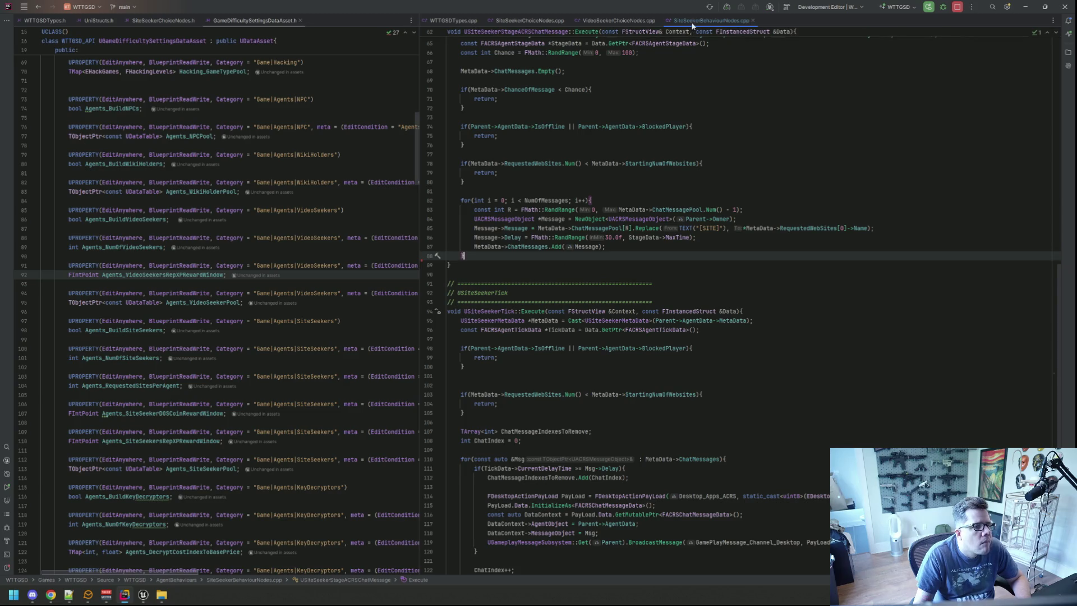
{"action": "middle_click", "coordinate": [695, 25]}
Step: Close VideoSeekerChoiceNodes.cpp, SiteSeekerChoiceNodes.cpp and GameDifficultySettingsDataAsset.h
{"action": "scroll", "coordinate": [633, 199], "scroll_direction": "up", "scroll_amount": 15}
{"action": "scroll", "coordinate": [633, 199], "scroll_direction": "up", "scroll_amount": 7}
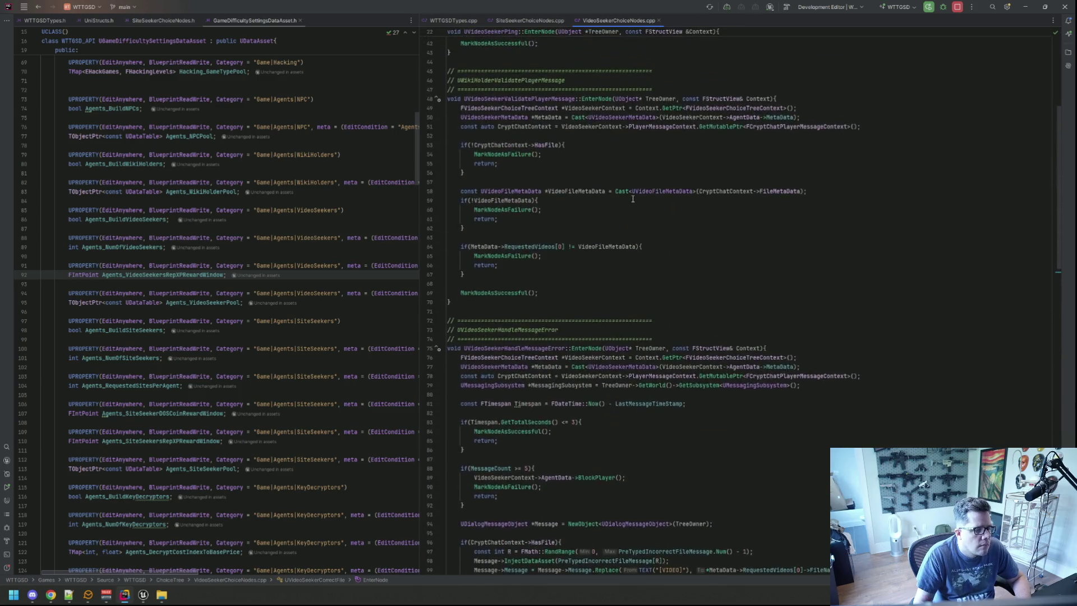
{"action": "middle_click", "coordinate": [626, 23]}
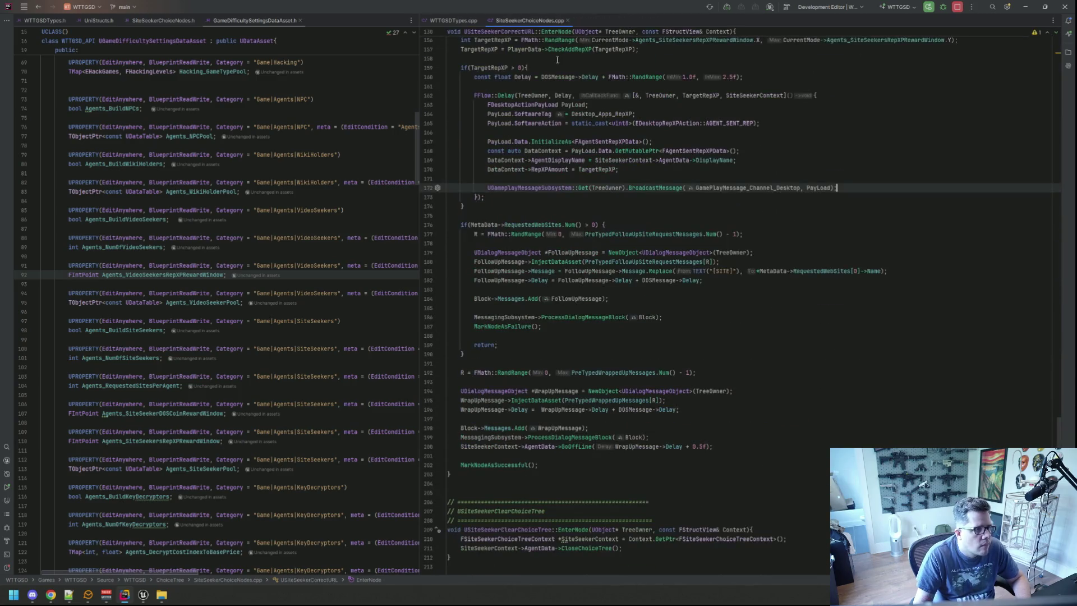
{"action": "middle_click", "coordinate": [530, 21]}
{"action": "middle_click", "coordinate": [255, 21]}
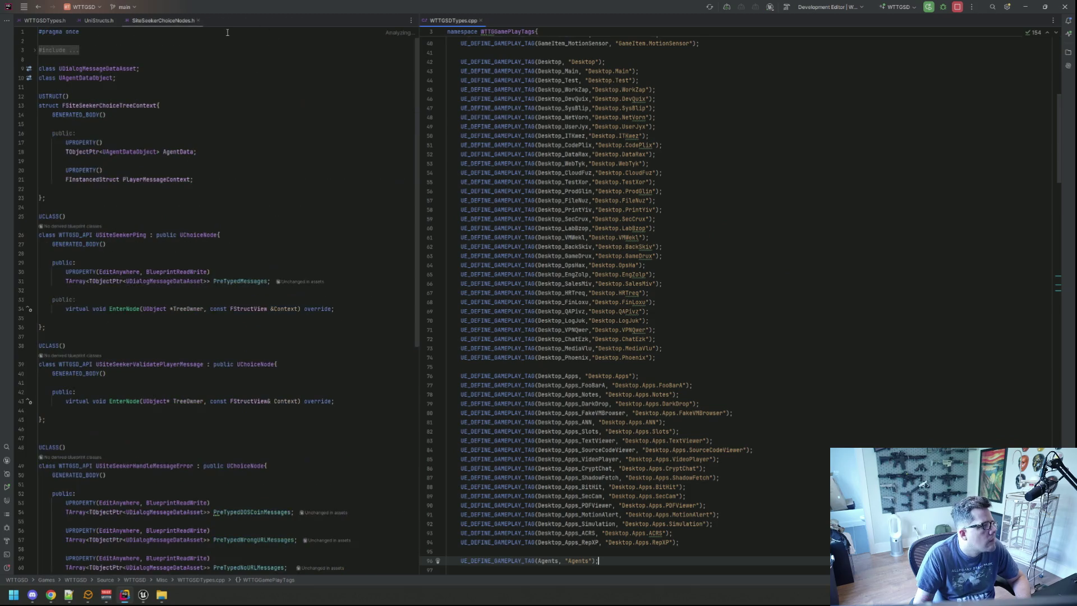
Step: Open HackerChoiceNodes.cpp via Search Everywhere and place it beside HackerChoiceNodes.h in split view
{"action": "middle_click", "coordinate": [157, 23]}
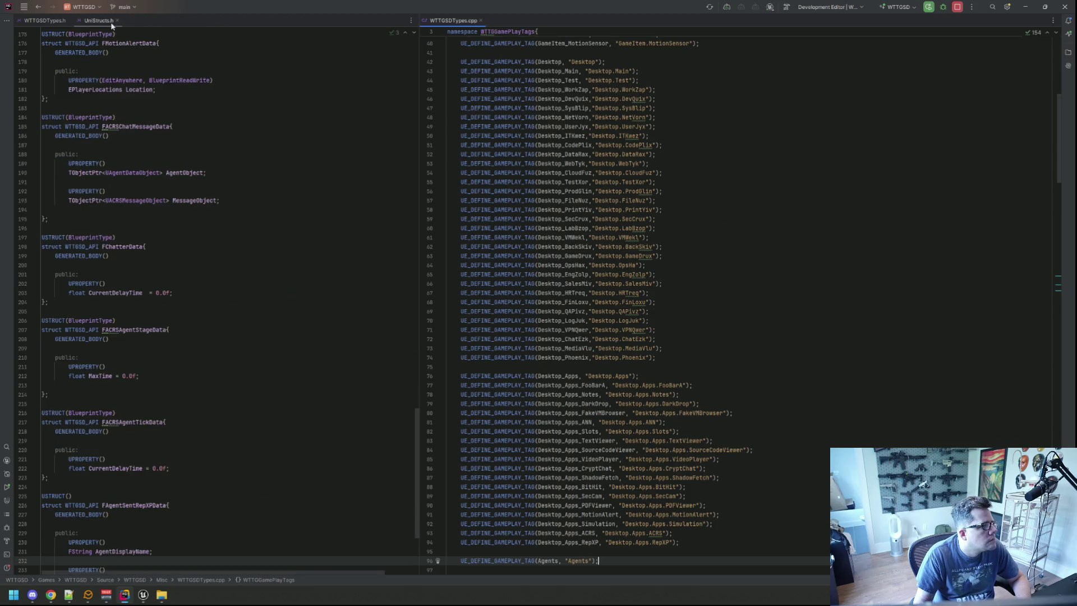
{"action": "left_click", "coordinate": [302, 66]}
{"action": "key", "text": "shift"}
{"action": "key", "text": "shift"}
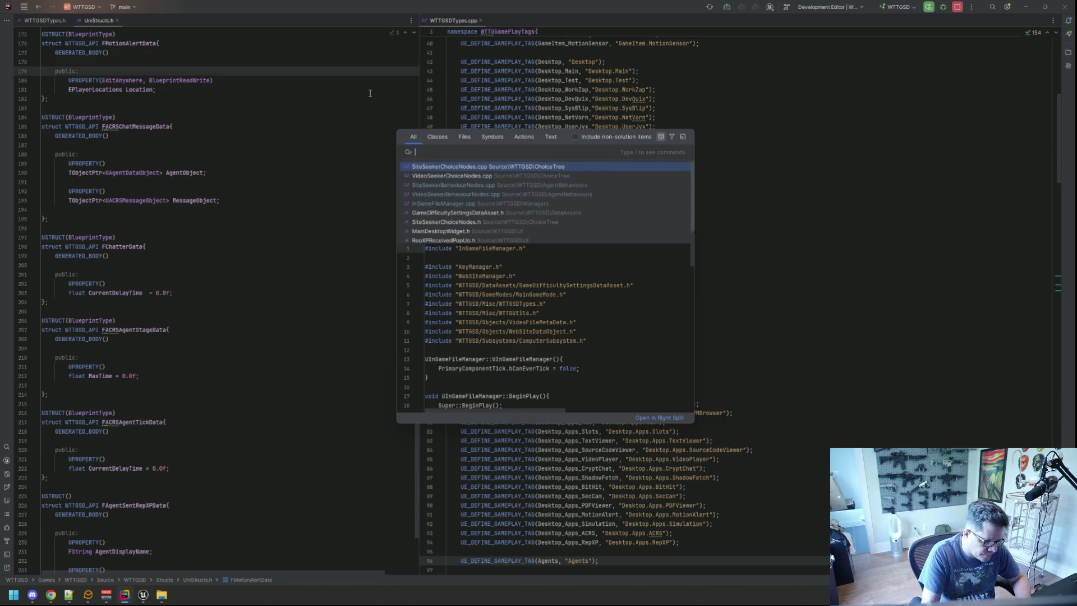
{"action": "type", "text": "Hackerh"}
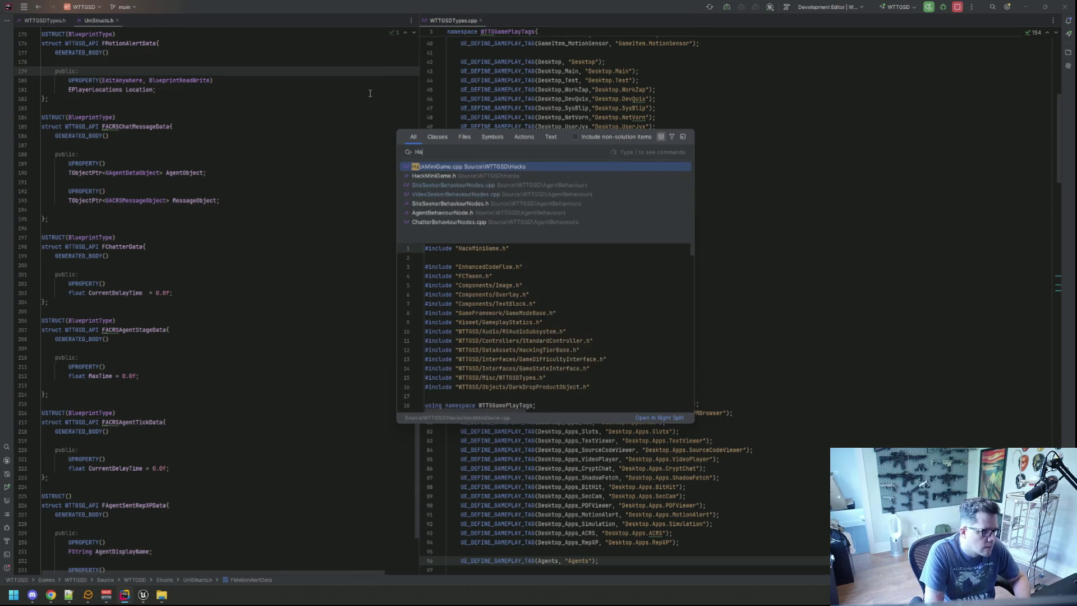
{"action": "key", "text": "BackSpace"}
{"action": "type", "text": "Choicen"}
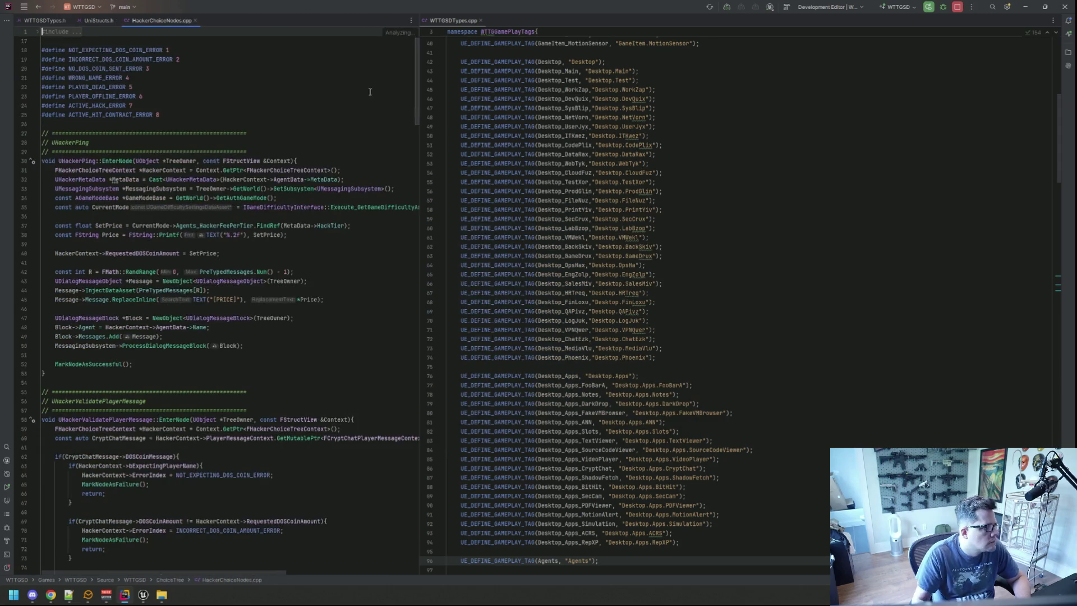
{"action": "mouse_move", "coordinate": [144, 22]}
{"action": "left_mouse_down"}
{"action": "mouse_move", "coordinate": [612, 81]}
{"action": "mouse_move", "coordinate": [533, 24]}
{"action": "left_mouse_up"}
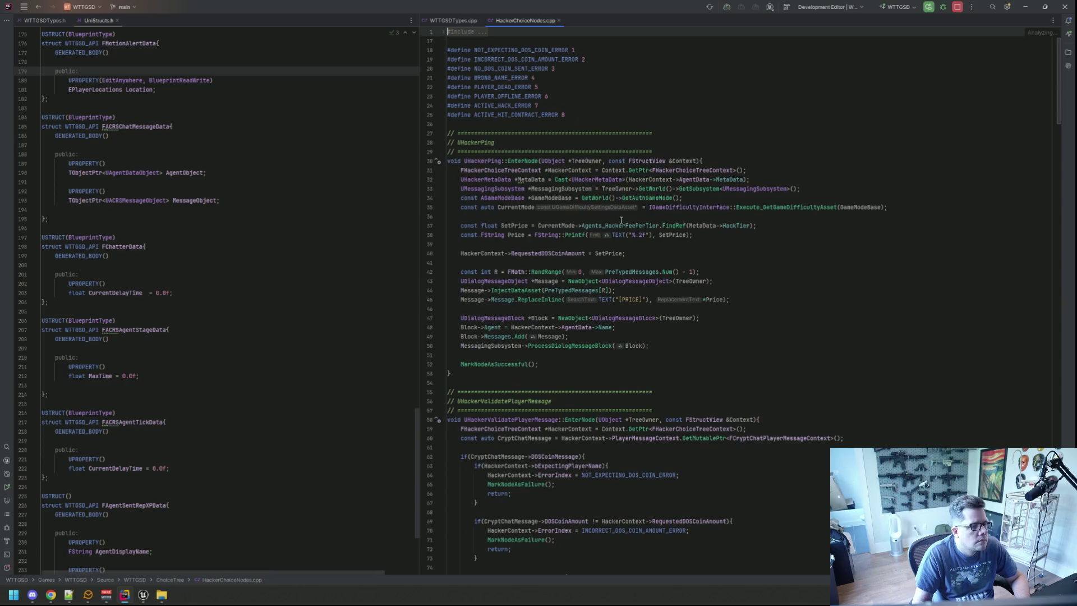
{"action": "left_click", "coordinate": [535, 162]}
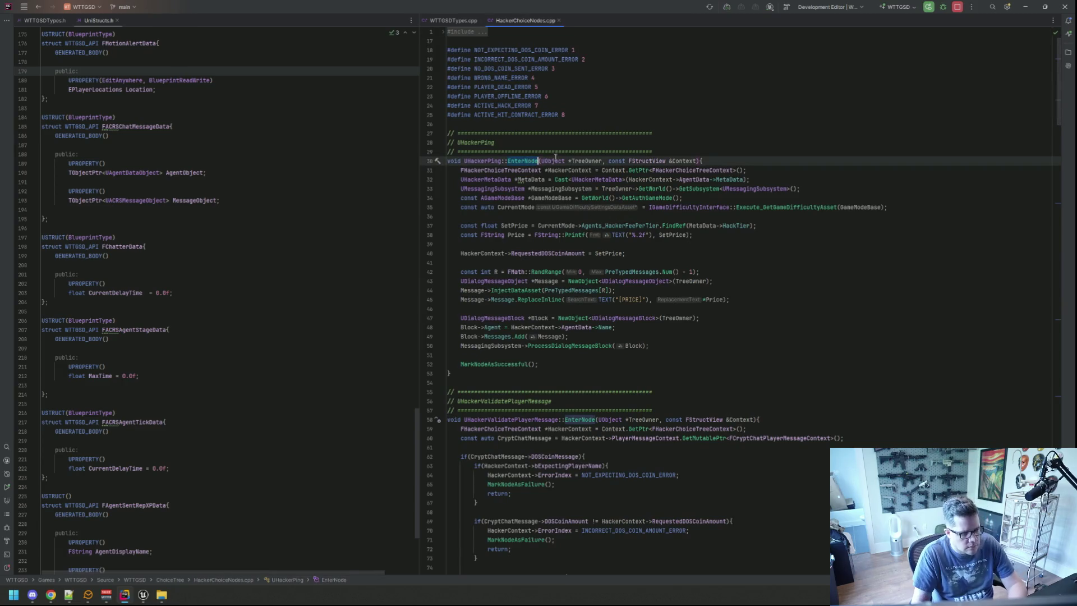
{"action": "left_click", "coordinate": [535, 163], "text": "ctrl"}
{"action": "left_click_drag", "start_coordinate": [578, 20], "coordinate": [177, 35]}
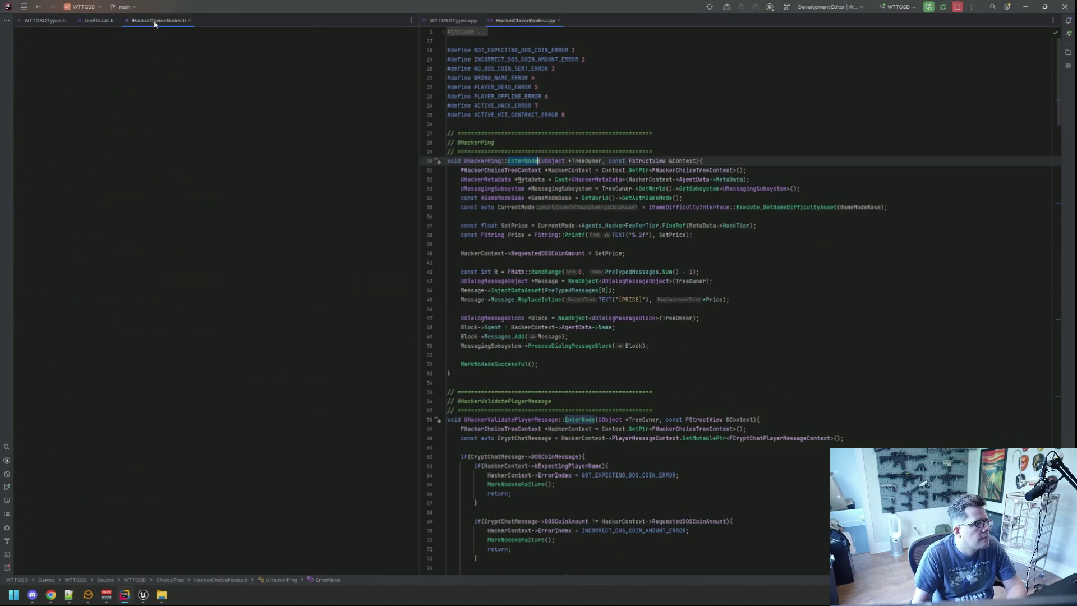
{"action": "left_click", "coordinate": [724, 135]}
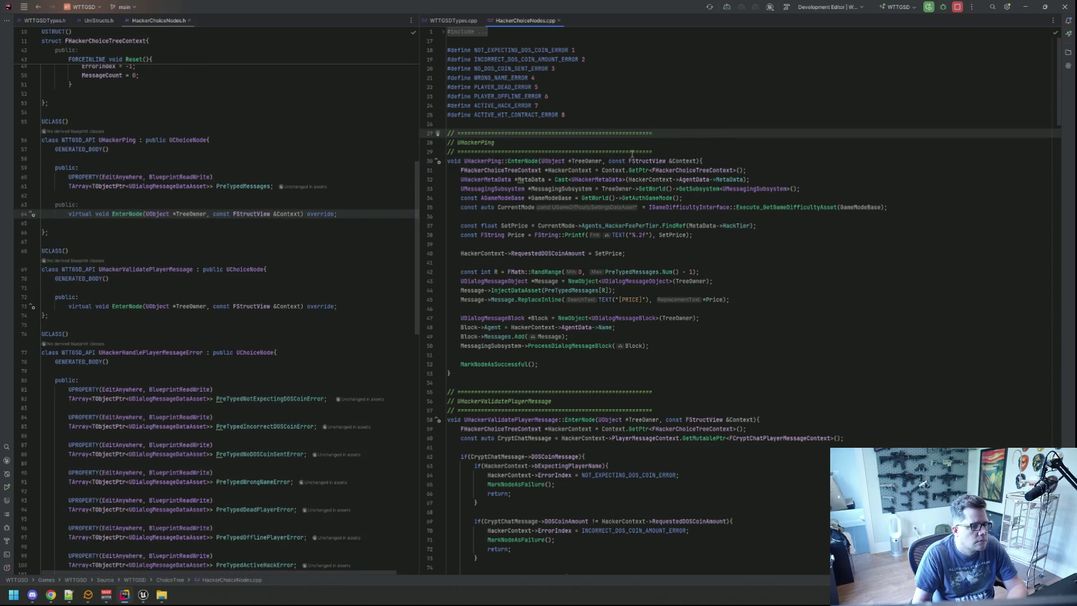
Step: Inspect the HackTier fee lookup and jump to the UHackerMetaData declaration
{"action": "left_click", "coordinate": [693, 236]}
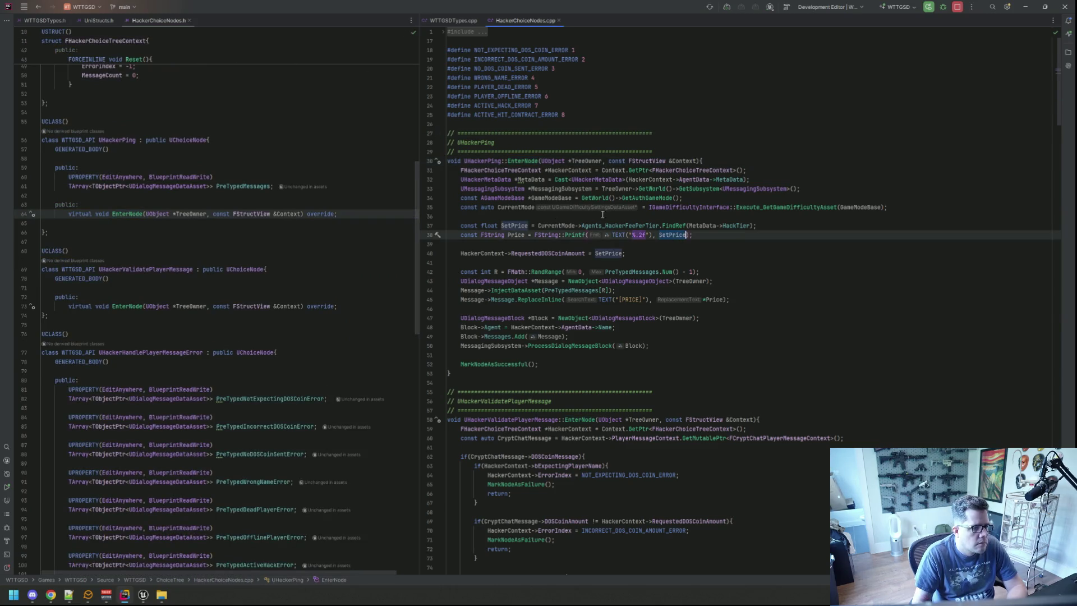
{"action": "left_click", "coordinate": [678, 217]}
{"action": "left_click", "coordinate": [631, 125]}
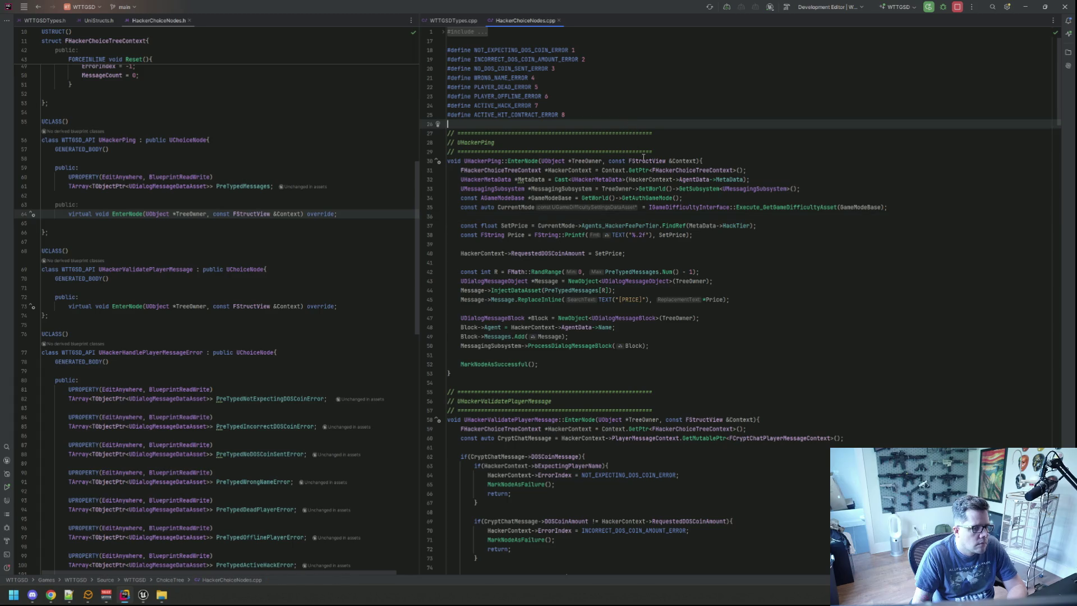
{"action": "double_click", "coordinate": [732, 226]}
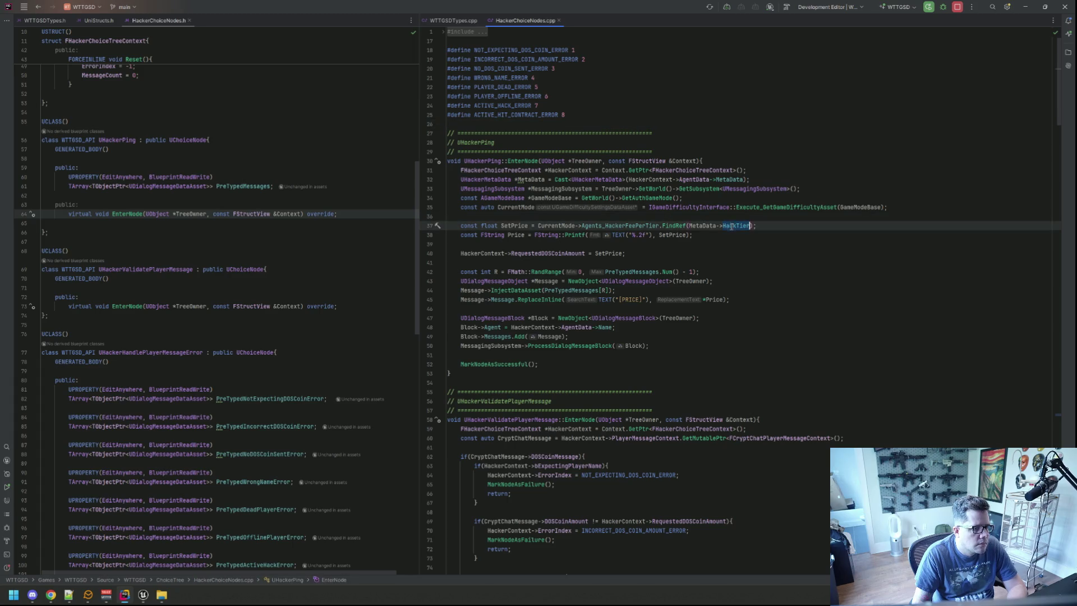
{"action": "left_click", "coordinate": [710, 216]}
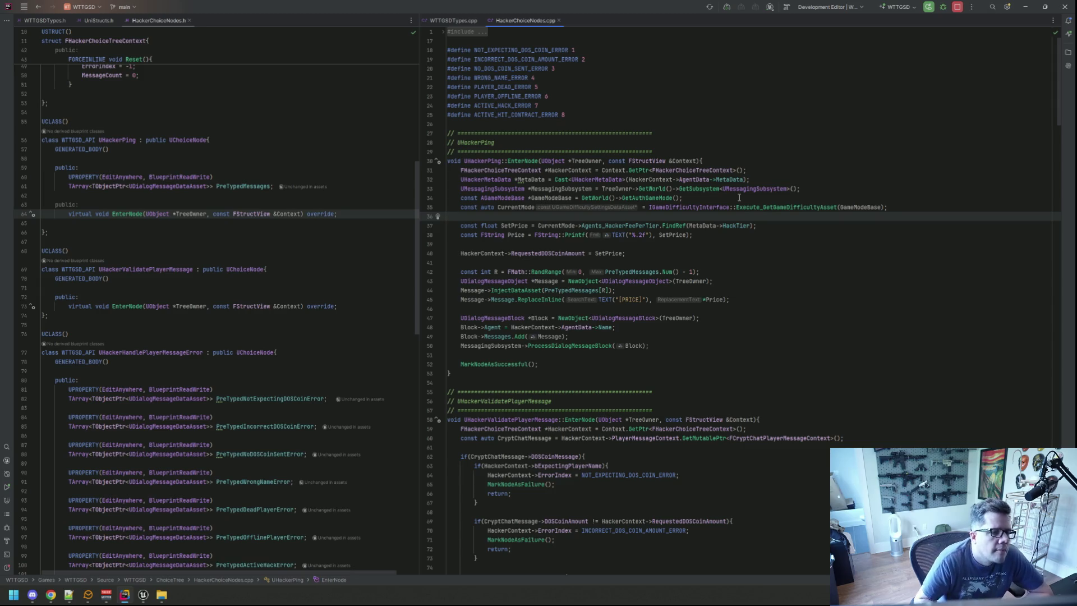
{"action": "double_click", "coordinate": [739, 225]}
{"action": "key", "text": "Up"}
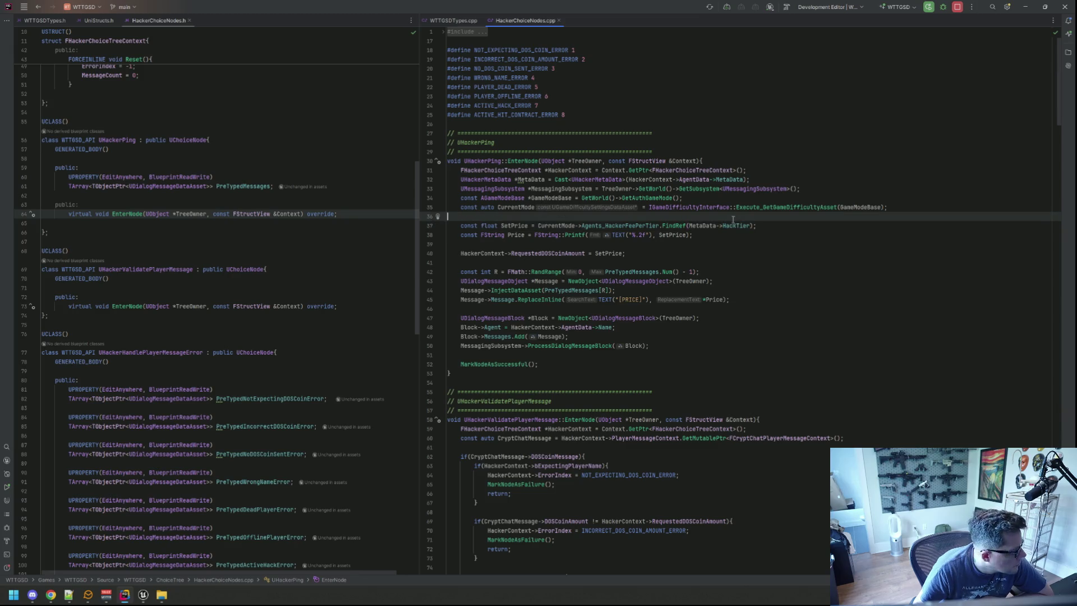
{"action": "left_click", "coordinate": [743, 180]}
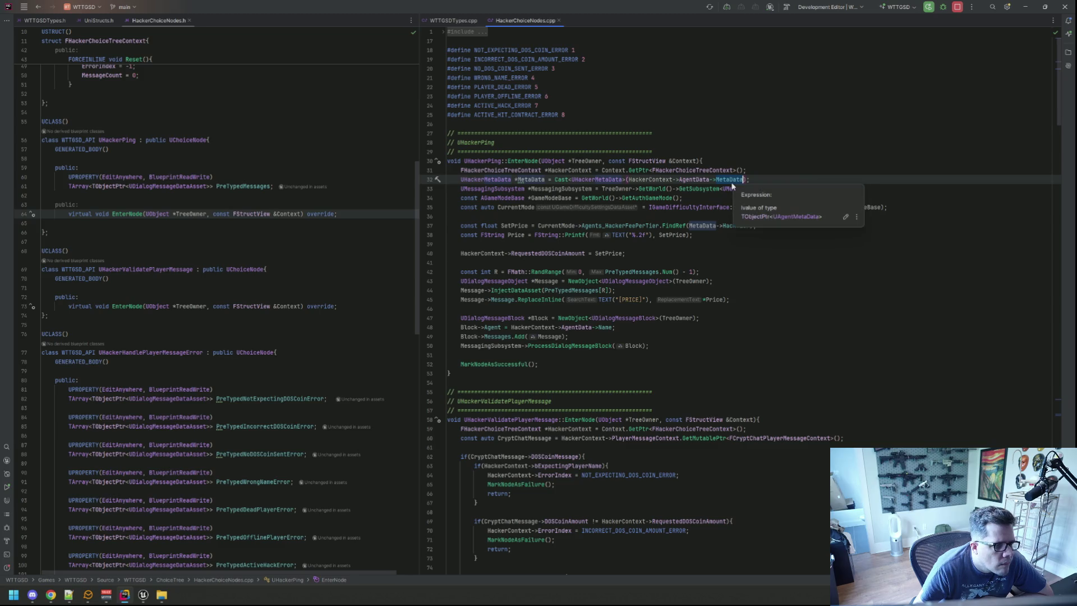
{"action": "left_click", "coordinate": [486, 179], "text": "ctrl"}
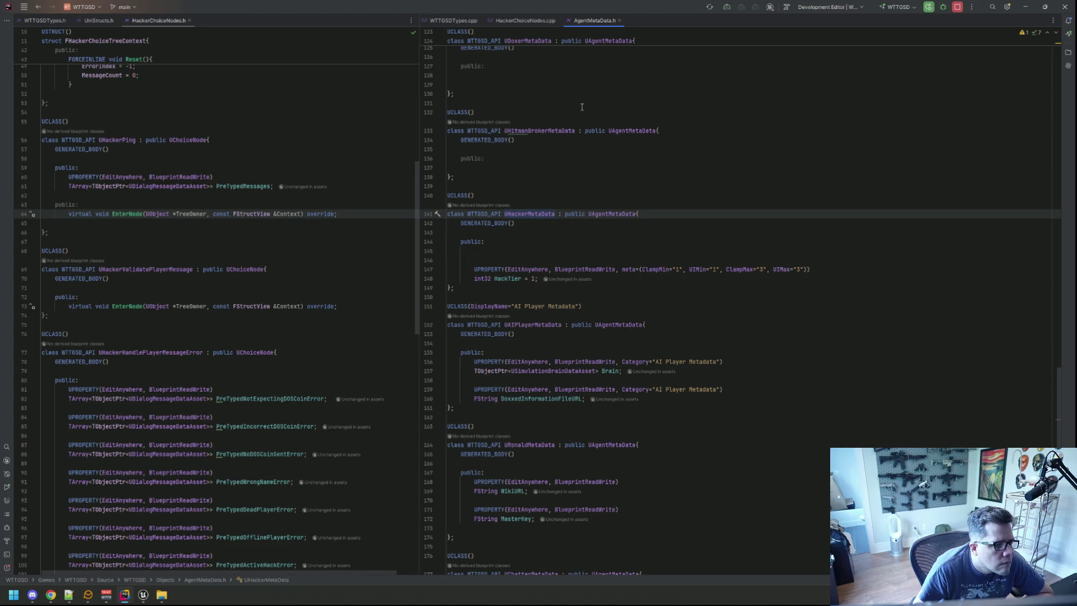
{"action": "left_click", "coordinate": [524, 20]}
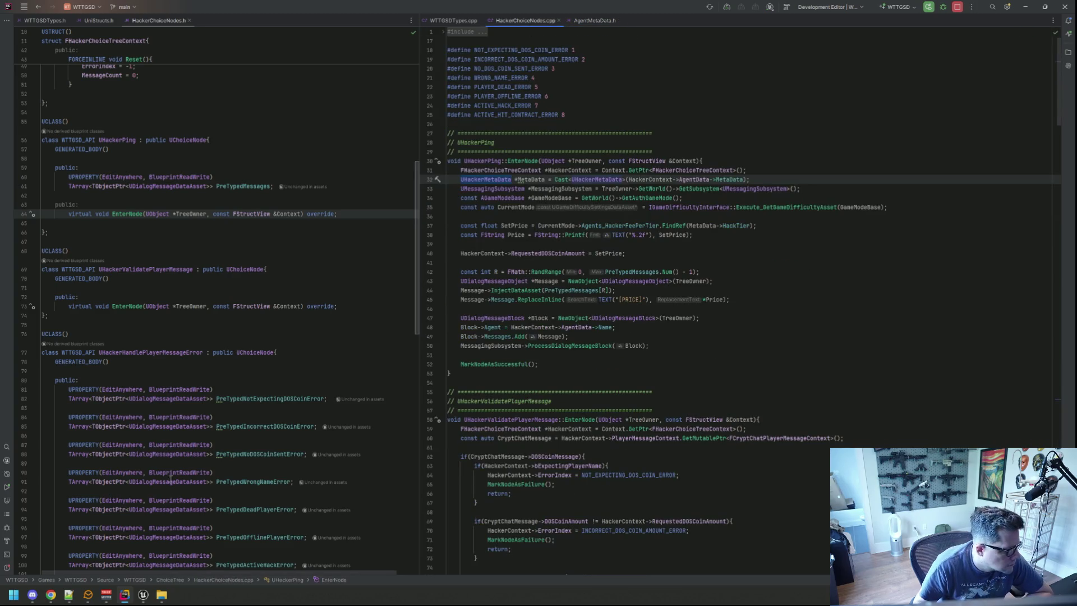
Step: Back in Unreal, open the DT_Agents_Hackers data table
{"action": "mouse_move", "coordinate": [145, 596]}
{"action": "left_click", "coordinate": [185, 548]}
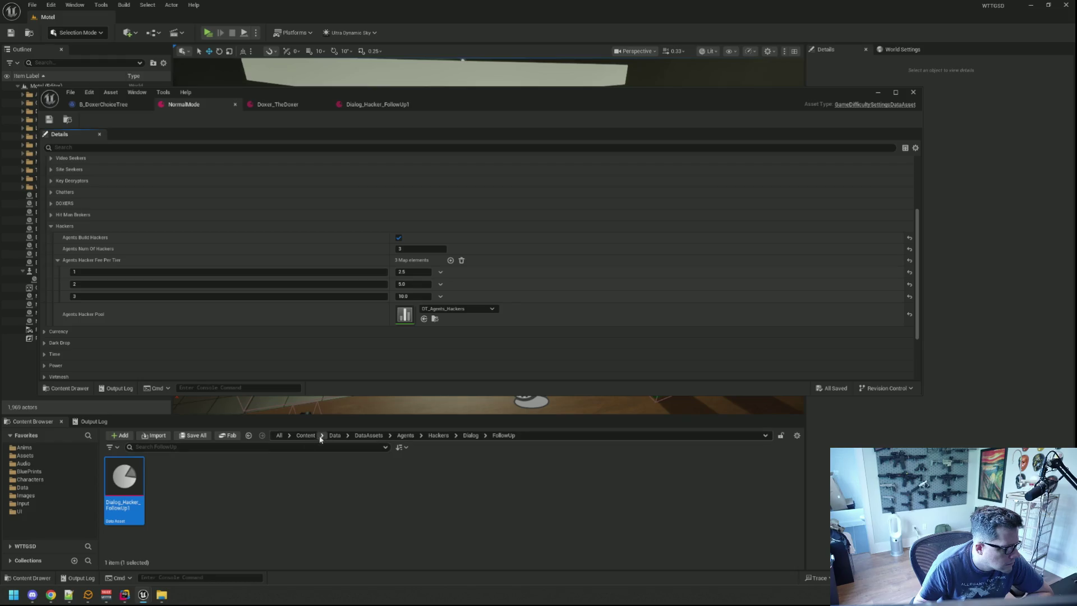
{"action": "left_click", "coordinate": [434, 318]}
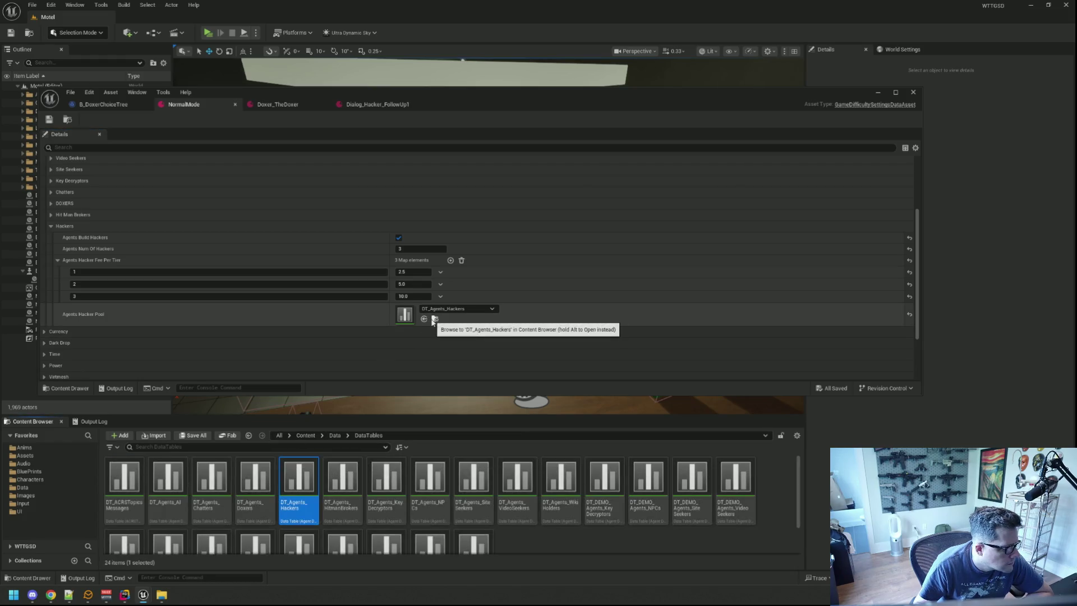
{"action": "double_click", "coordinate": [314, 475]}
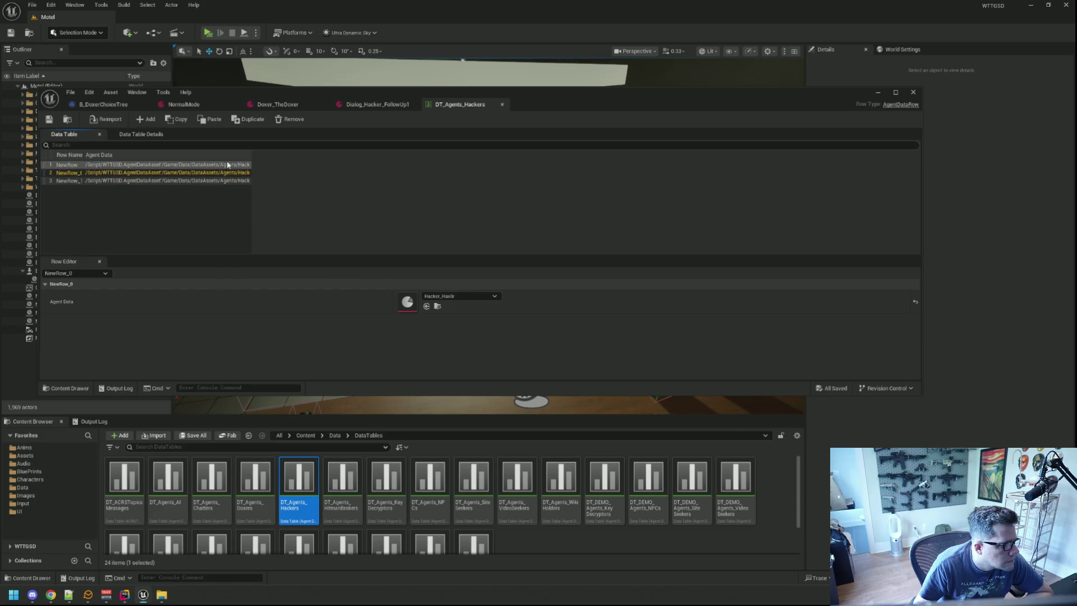
Step: Open Hacker_Hackerman, Hacker_Hax0r and Hacker_Neo to check their Hack Tiers 1, 2 and 3
{"action": "left_click", "coordinate": [426, 308]}
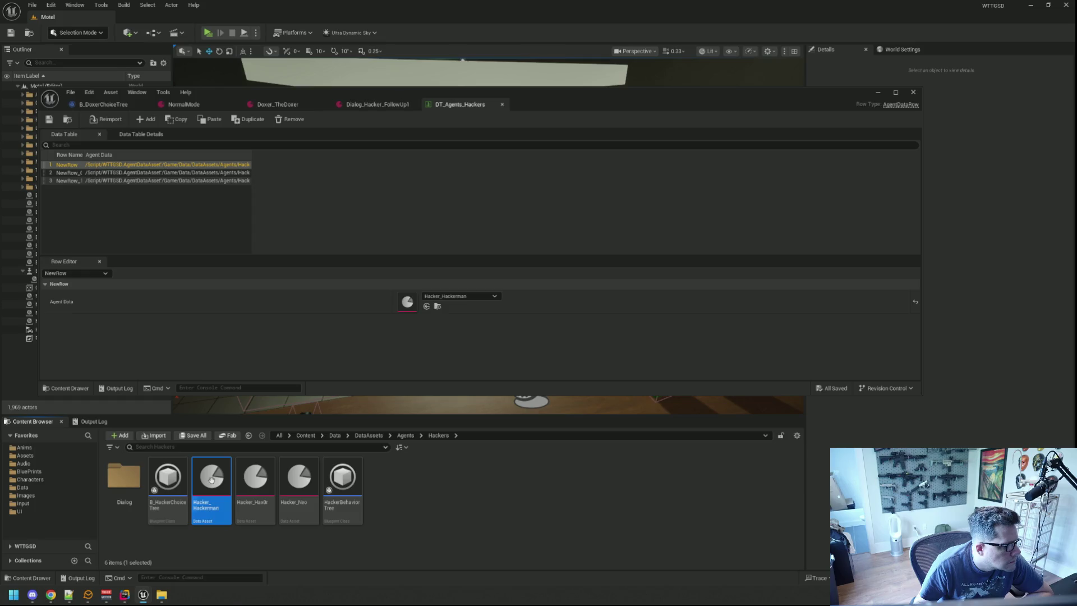
{"action": "double_click", "coordinate": [211, 477]}
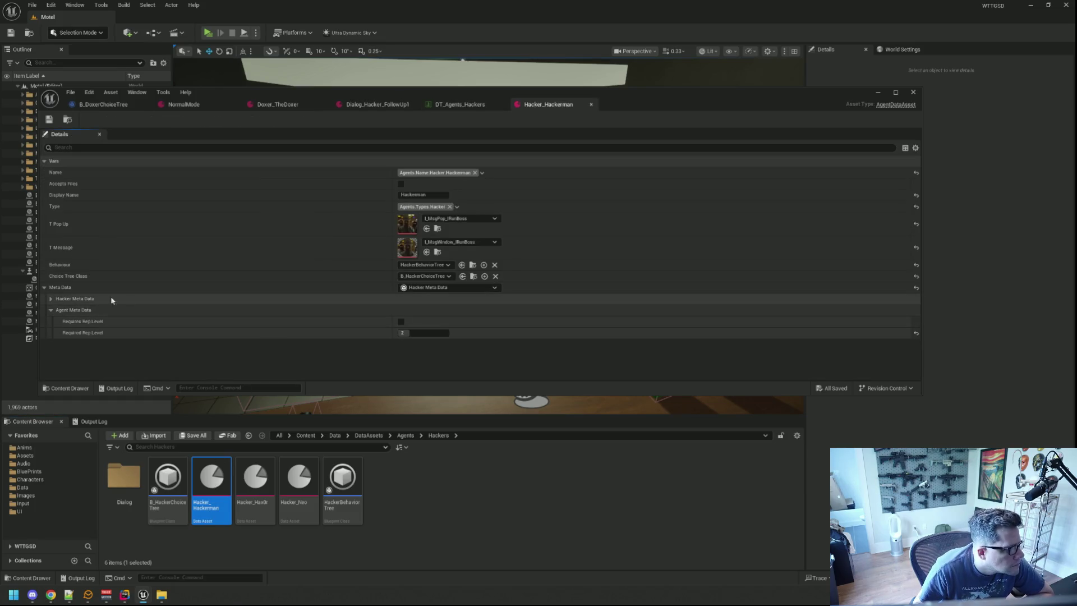
{"action": "left_click", "coordinate": [56, 299]}
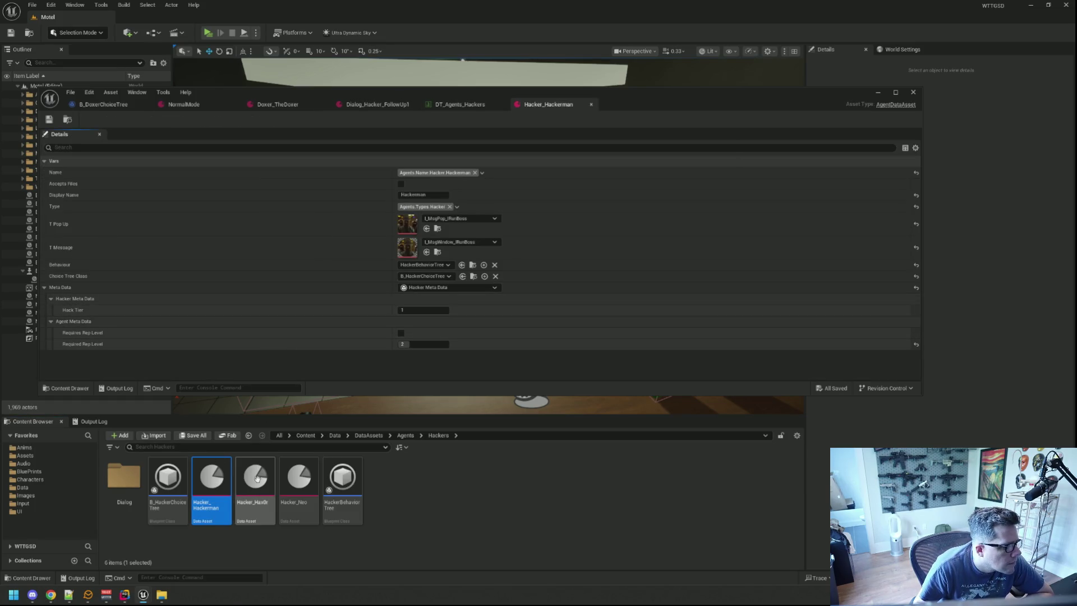
{"action": "double_click", "coordinate": [255, 476]}
{"action": "left_click", "coordinate": [51, 298]}
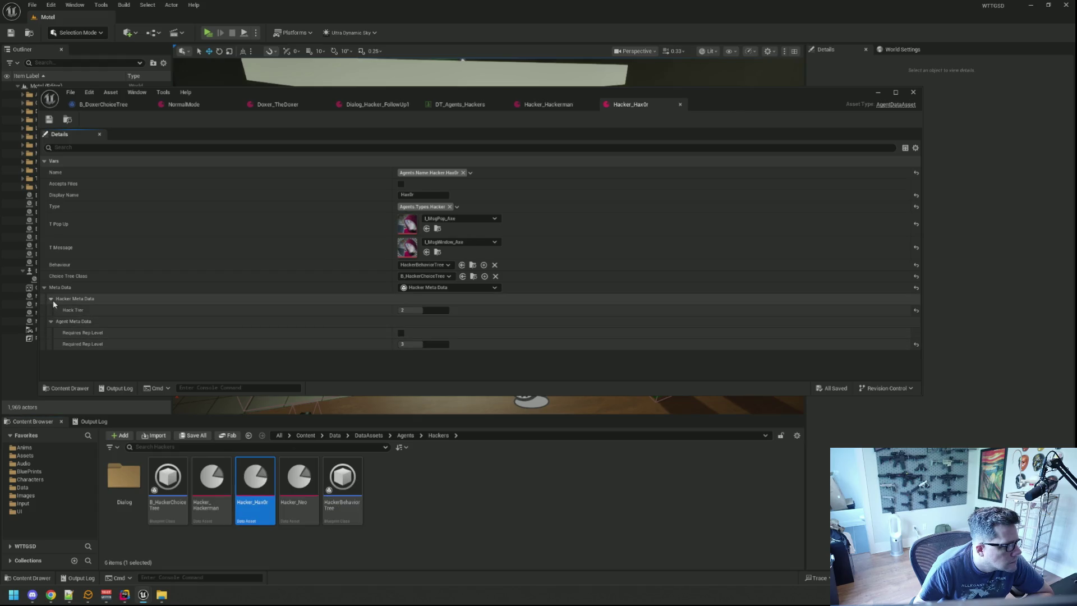
{"action": "left_click", "coordinate": [307, 477]}
{"action": "double_click", "coordinate": [306, 477]}
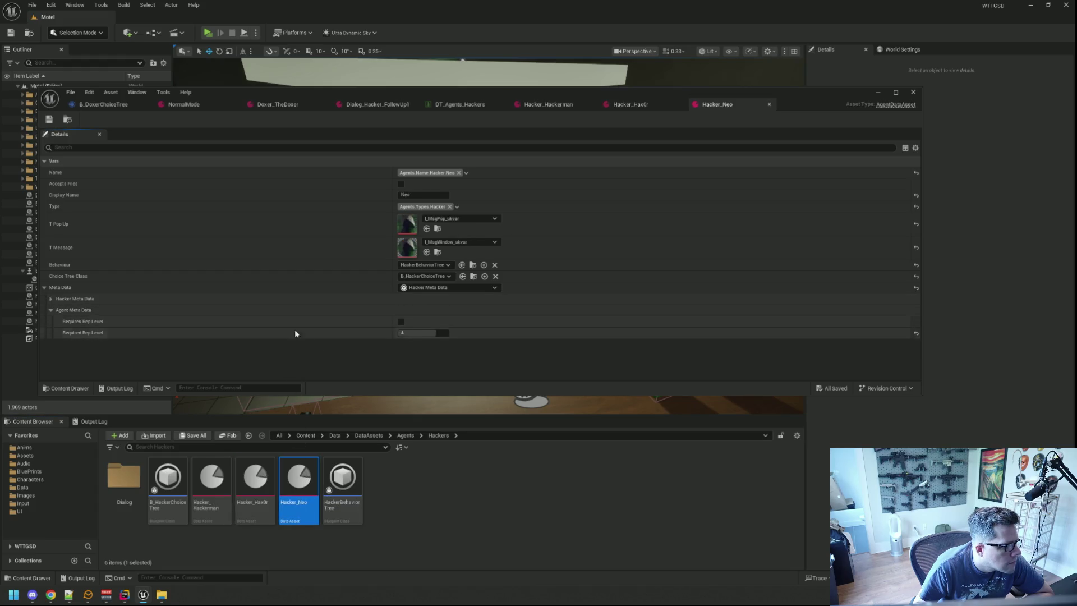
{"action": "left_click", "coordinate": [51, 299]}
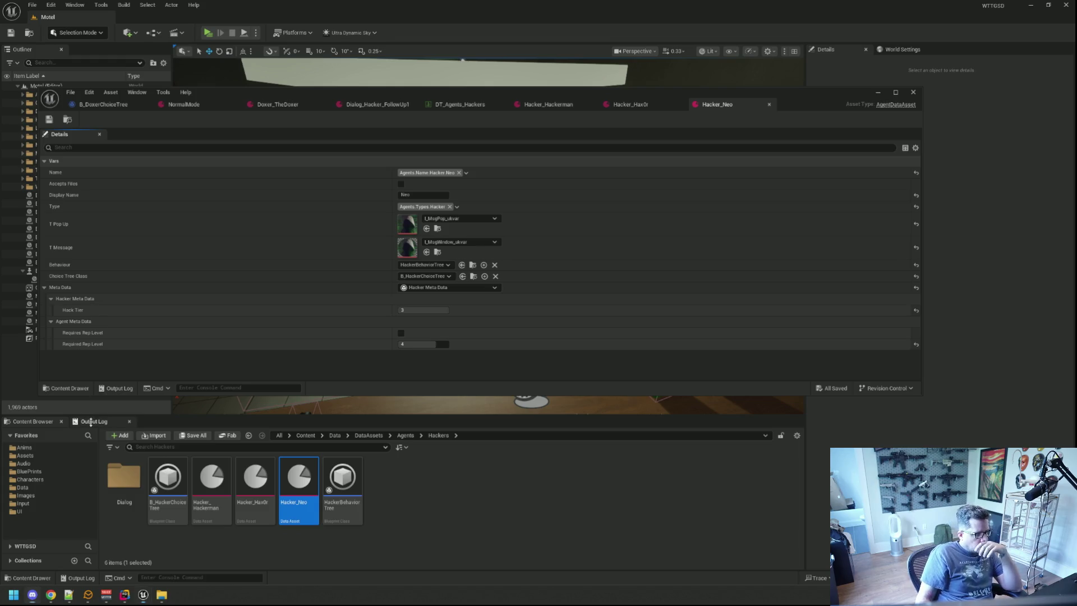
{"action": "left_click", "coordinate": [94, 421]}
{"action": "right_click", "coordinate": [212, 450]}
{"action": "left_click", "coordinate": [241, 477]}
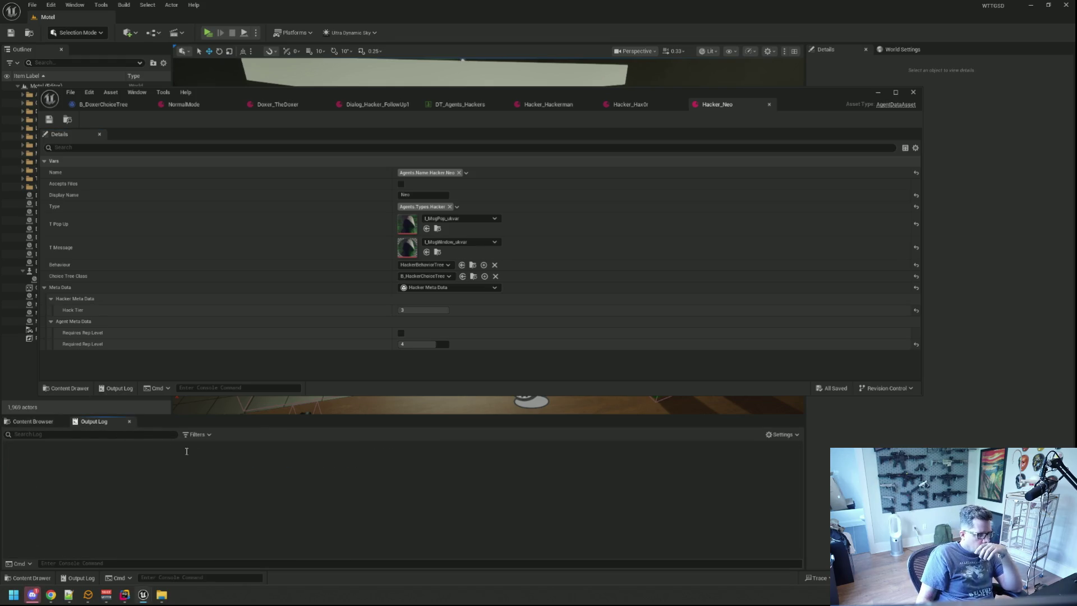
{"action": "left_click", "coordinate": [34, 421]}
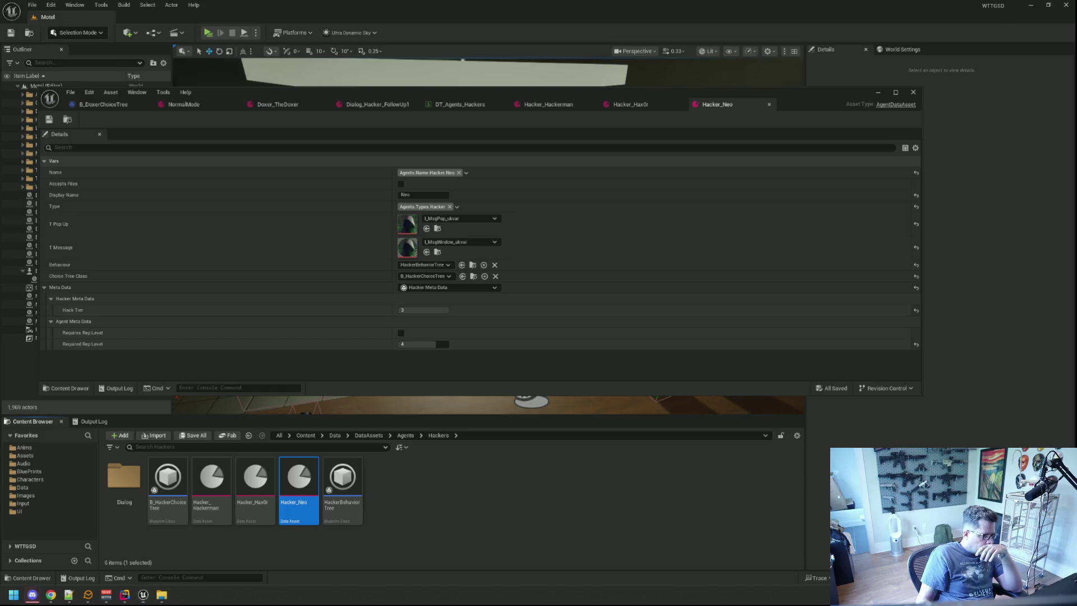